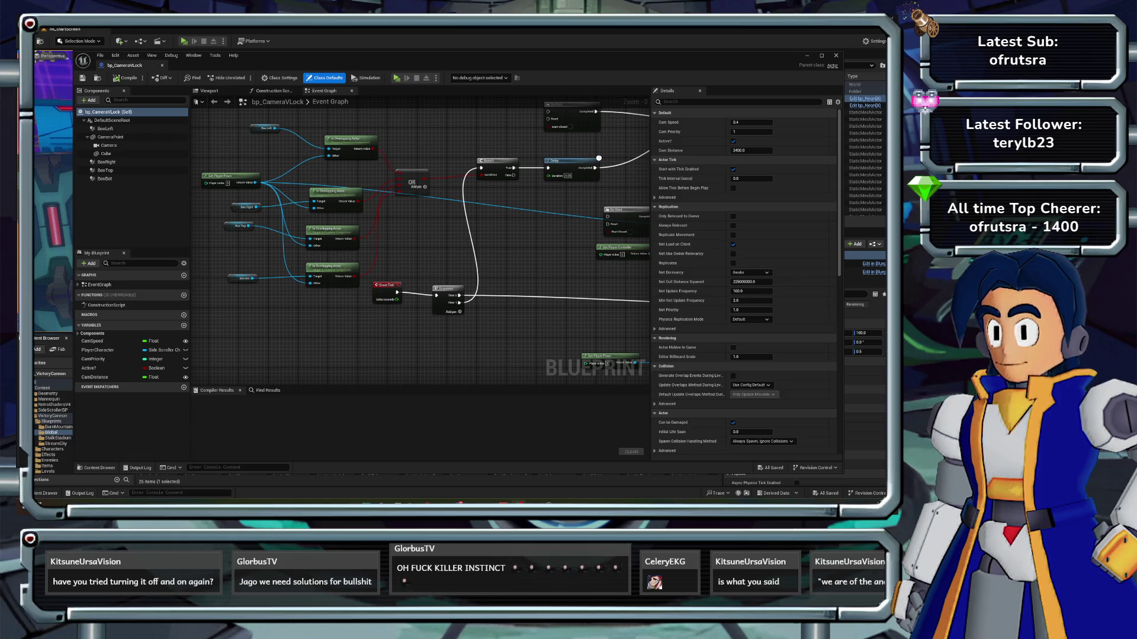
- Add a Branch node to the bp_CameraVLock event graph
{"action": "scroll", "coordinate": [373, 243], "scroll_direction": "down", "scroll_amount": 1}
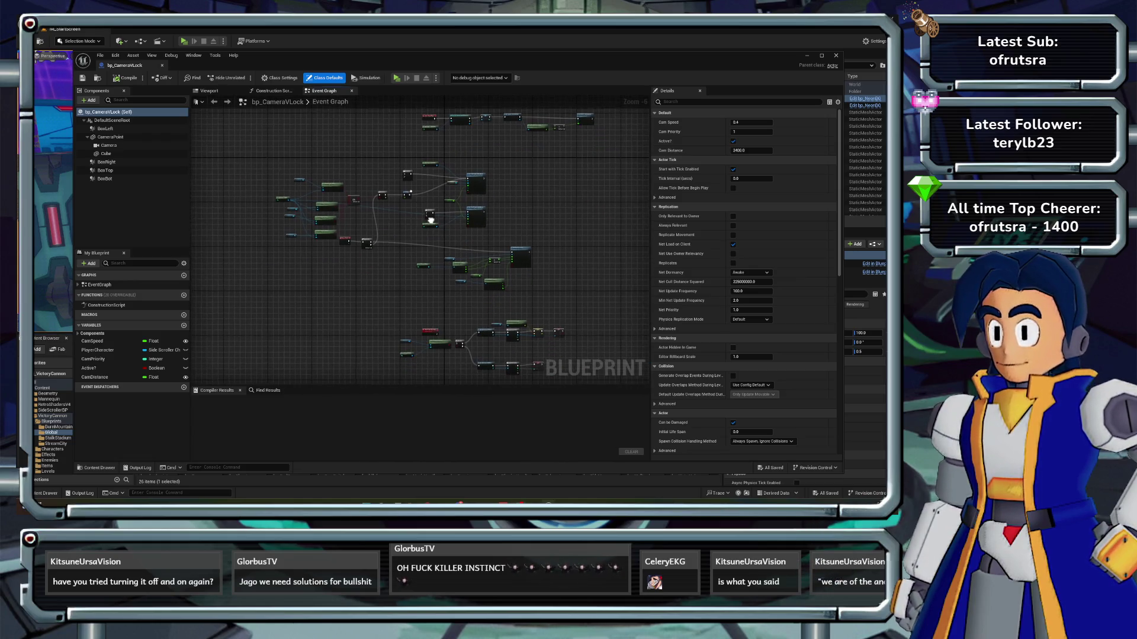
{"action": "mouse_move", "coordinate": [370, 243]}
{"action": "left_mouse_down"}
{"action": "mouse_move", "coordinate": [382, 261]}
{"action": "mouse_move", "coordinate": [249, 287]}
{"action": "mouse_move", "coordinate": [204, 278]}
{"action": "left_mouse_up"}
{"action": "scroll", "coordinate": [465, 215], "scroll_direction": "up", "scroll_amount": 1}
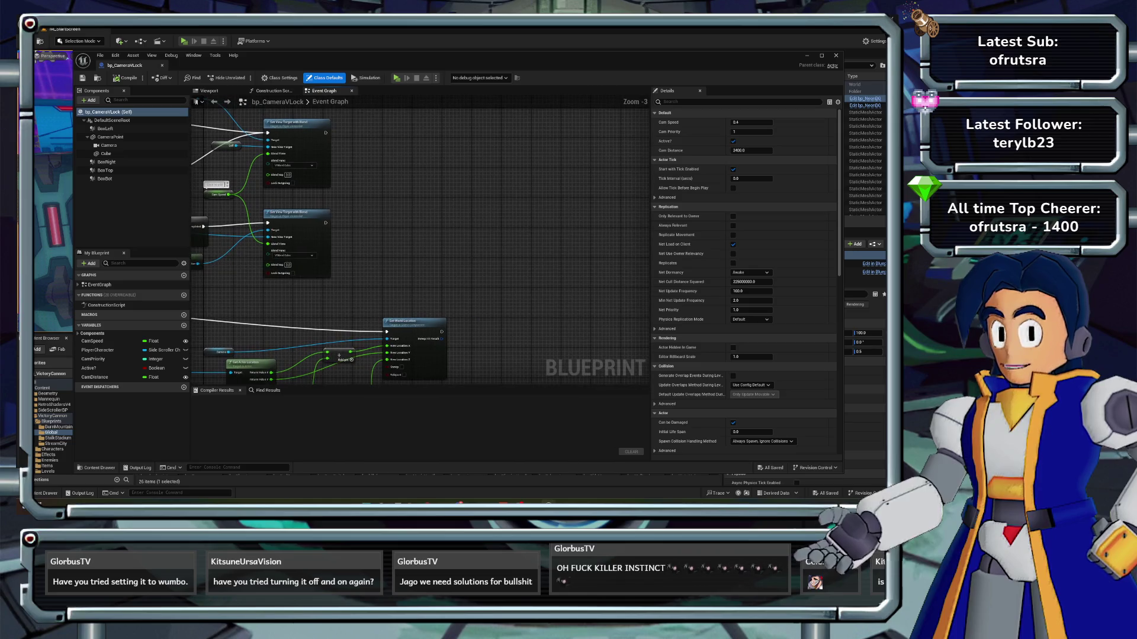
{"action": "right_click", "coordinate": [465, 214]}
{"action": "type", "text": "branc"}
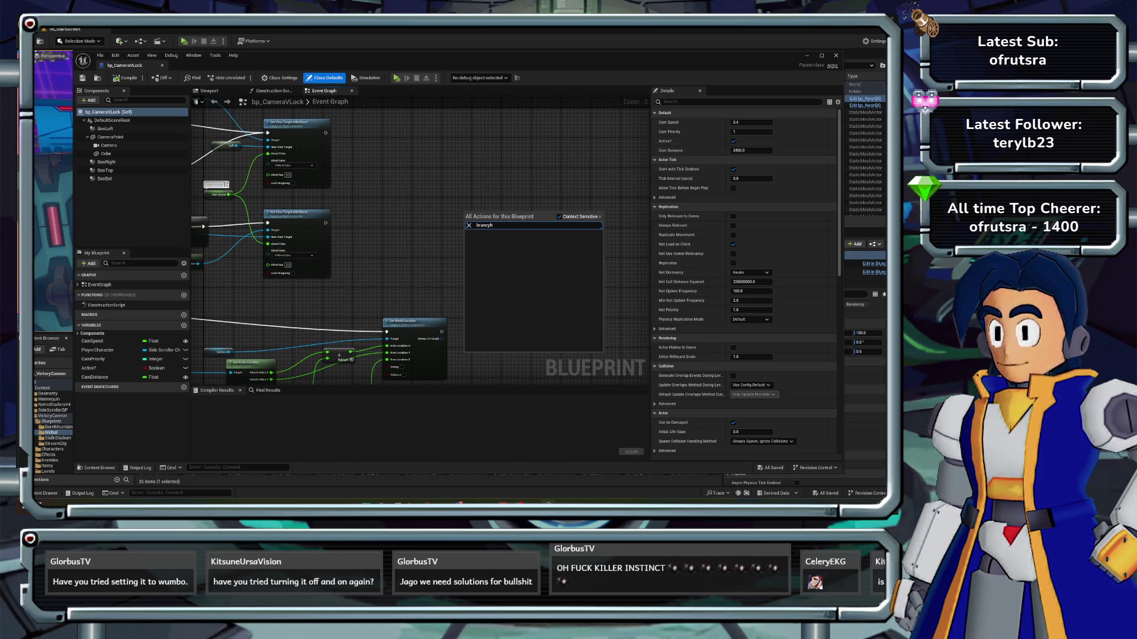
{"action": "key", "text": "Return"}
- Move the Branch into open space and wire an Active? getter into its Condition
{"action": "scroll", "coordinate": [487, 218], "scroll_direction": "up", "scroll_amount": 3}
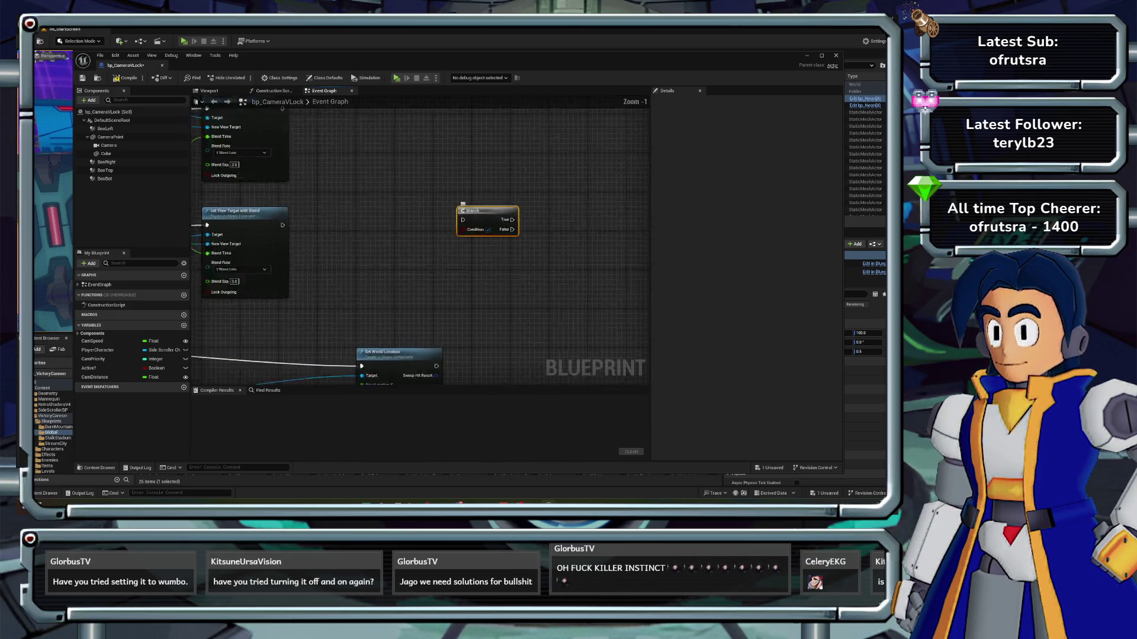
{"action": "left_click_drag", "start_coordinate": [486, 218], "coordinate": [399, 177]}
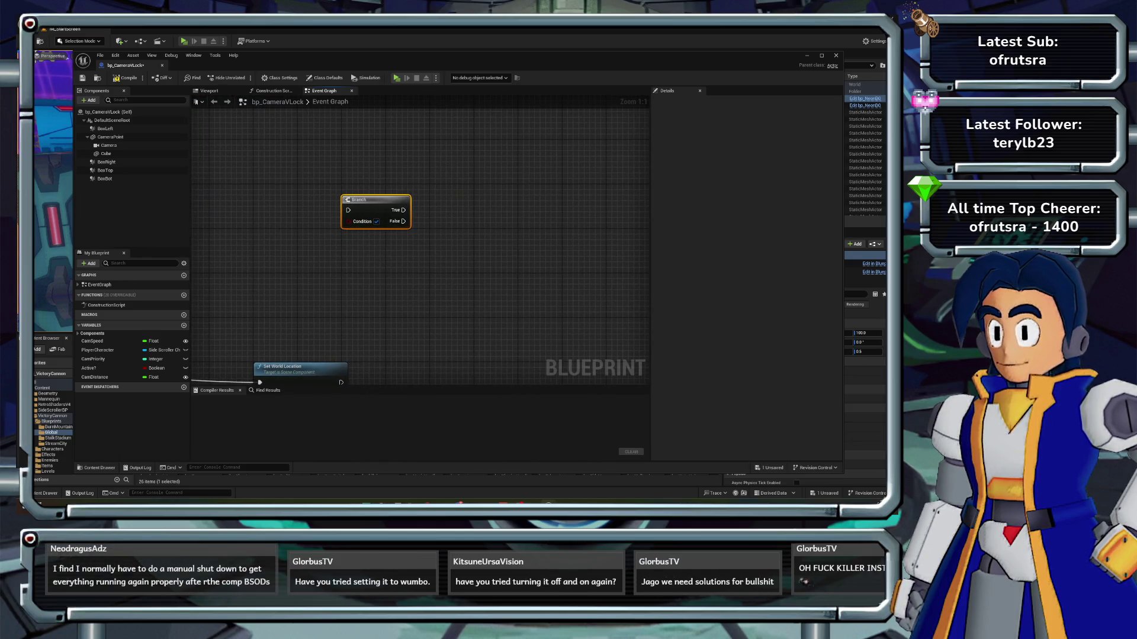
{"action": "left_click_drag", "start_coordinate": [89, 368], "coordinate": [249, 255]}
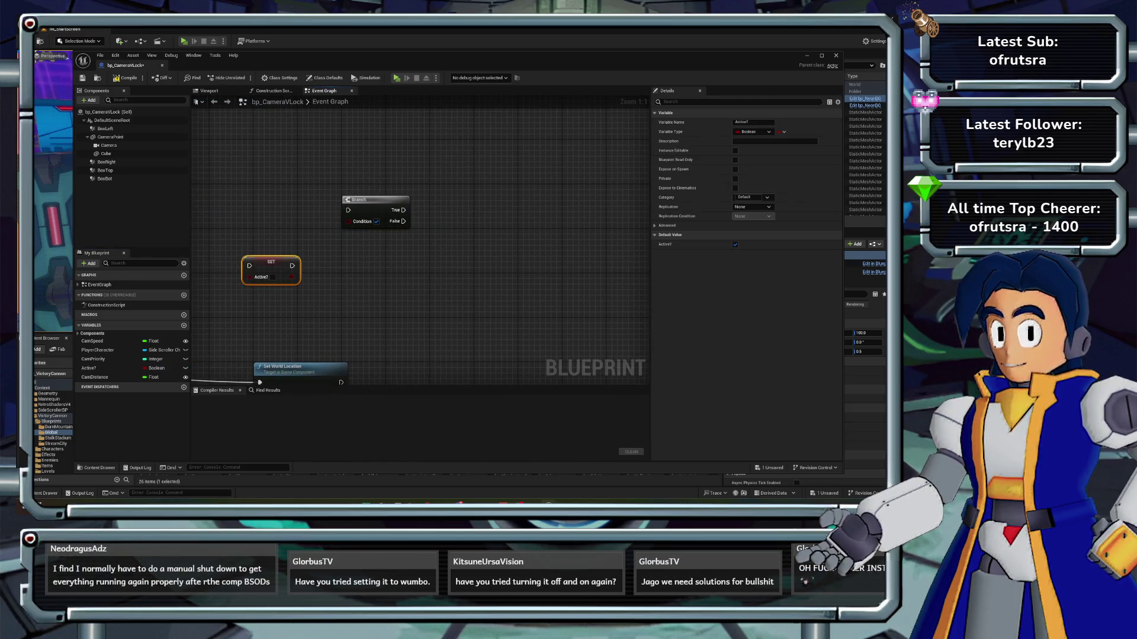
{"action": "key", "text": "ctrl+z"}
{"action": "left_click", "coordinate": [95, 359]}
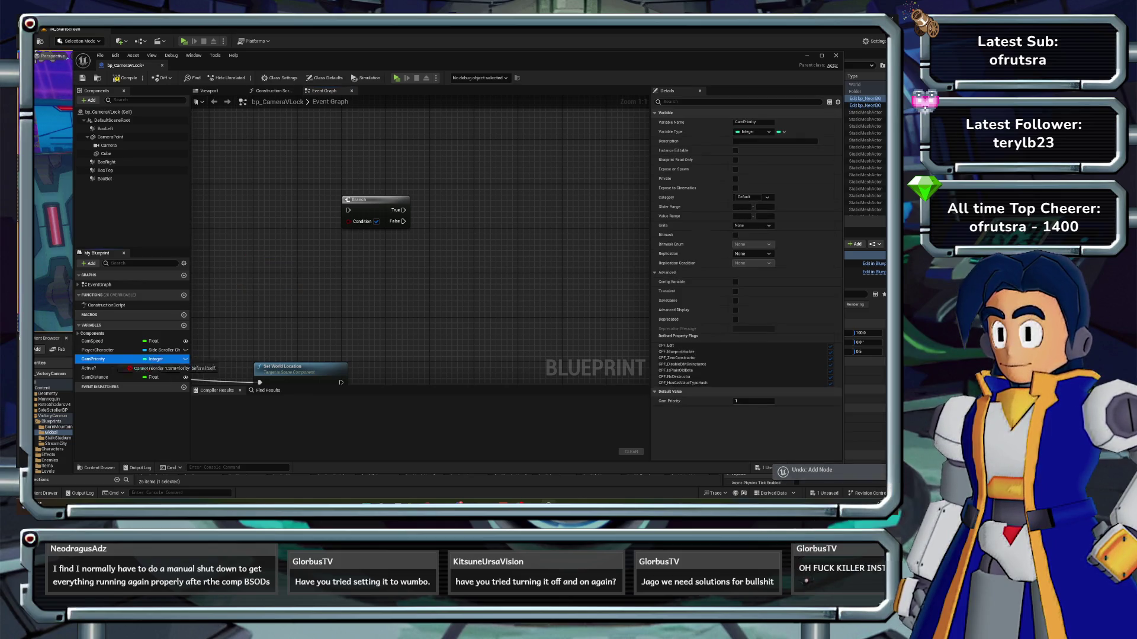
{"action": "left_click_drag", "start_coordinate": [89, 367], "coordinate": [348, 221]}
- Create a LockWhenExit custom event and connect it to the Branch's execution input
{"action": "right_click", "coordinate": [313, 212]}
{"action": "type", "text": "custom"}
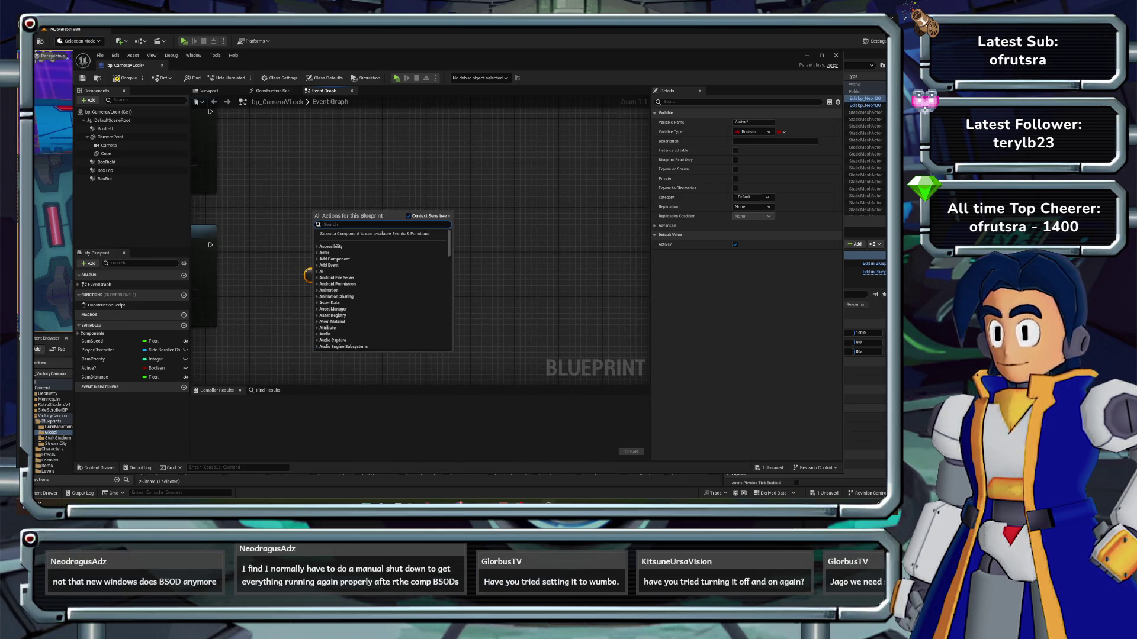
{"action": "key", "text": "Return"}
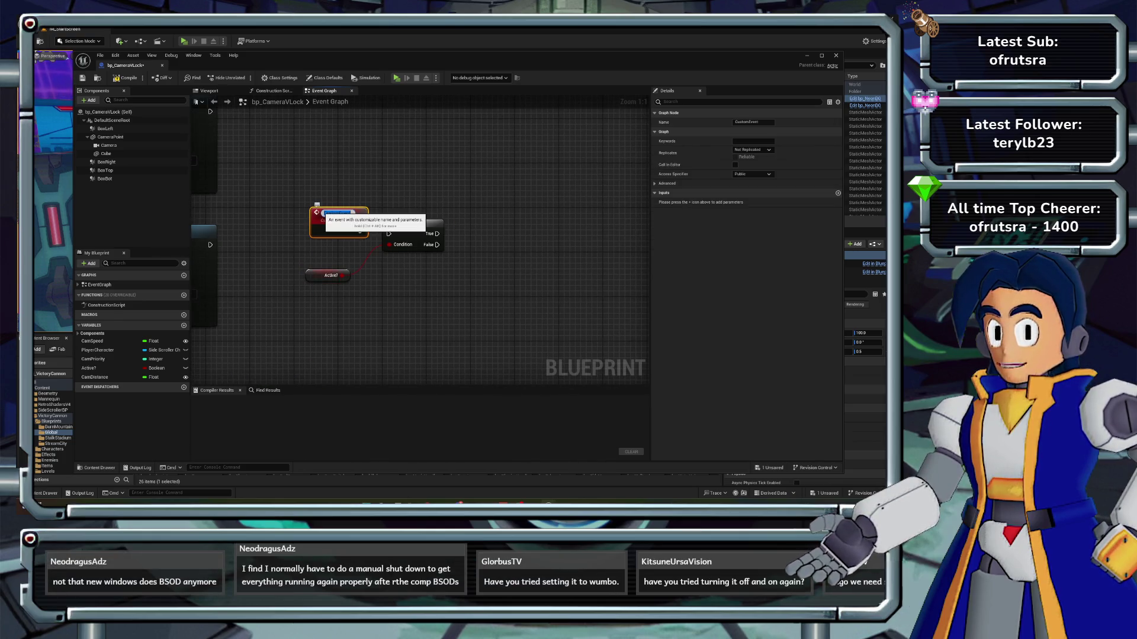
{"action": "type", "text": "C"}
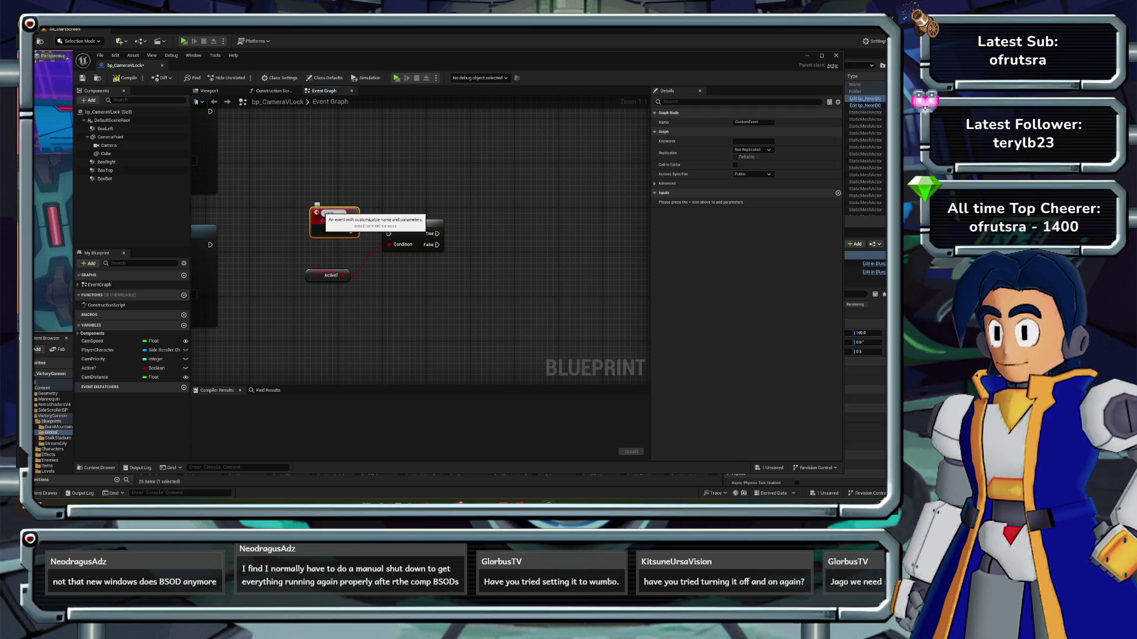
{"action": "type", "text": "it"}
{"action": "key", "text": "Return"}
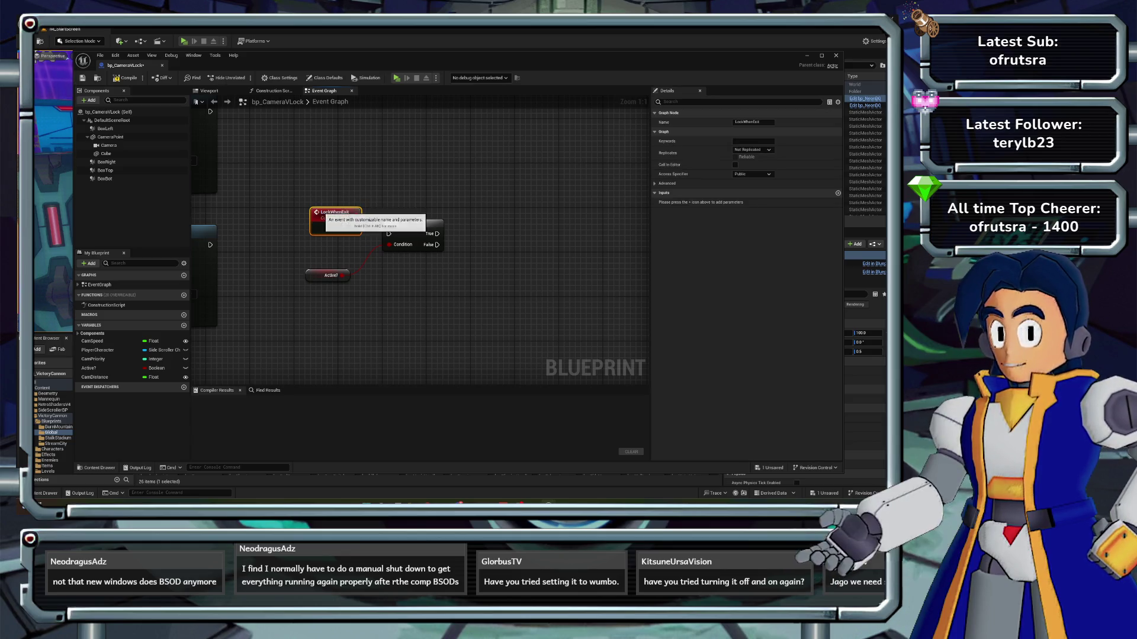
{"action": "mouse_move", "coordinate": [354, 228]}
{"action": "left_mouse_down"}
{"action": "mouse_move", "coordinate": [388, 234]}
{"action": "mouse_move", "coordinate": [454, 209]}
{"action": "mouse_move", "coordinate": [608, 244]}
{"action": "mouse_move", "coordinate": [356, 225]}
{"action": "left_mouse_up"}
- Run a SET Active? node after Set View Target with Blend and save the Blueprint
{"action": "scroll", "coordinate": [403, 197], "scroll_direction": "down", "scroll_amount": 3}
{"action": "scroll", "coordinate": [356, 225], "scroll_direction": "up", "scroll_amount": 2}
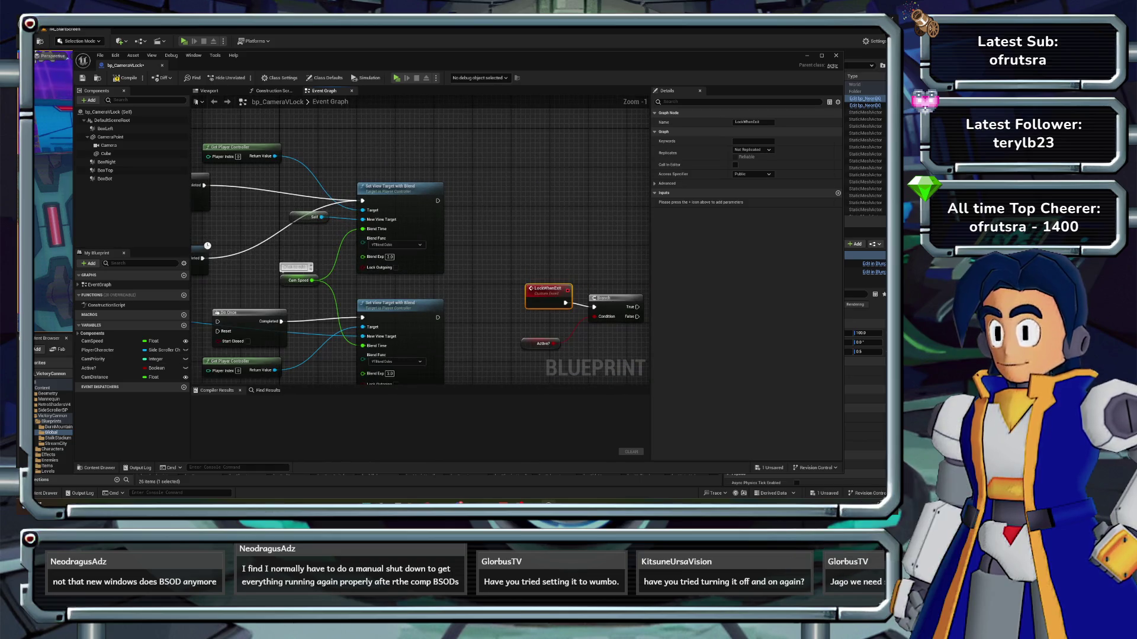
{"action": "left_click_drag", "start_coordinate": [93, 370], "coordinate": [508, 195]}
{"action": "left_click_drag", "start_coordinate": [437, 200], "coordinate": [503, 193]}
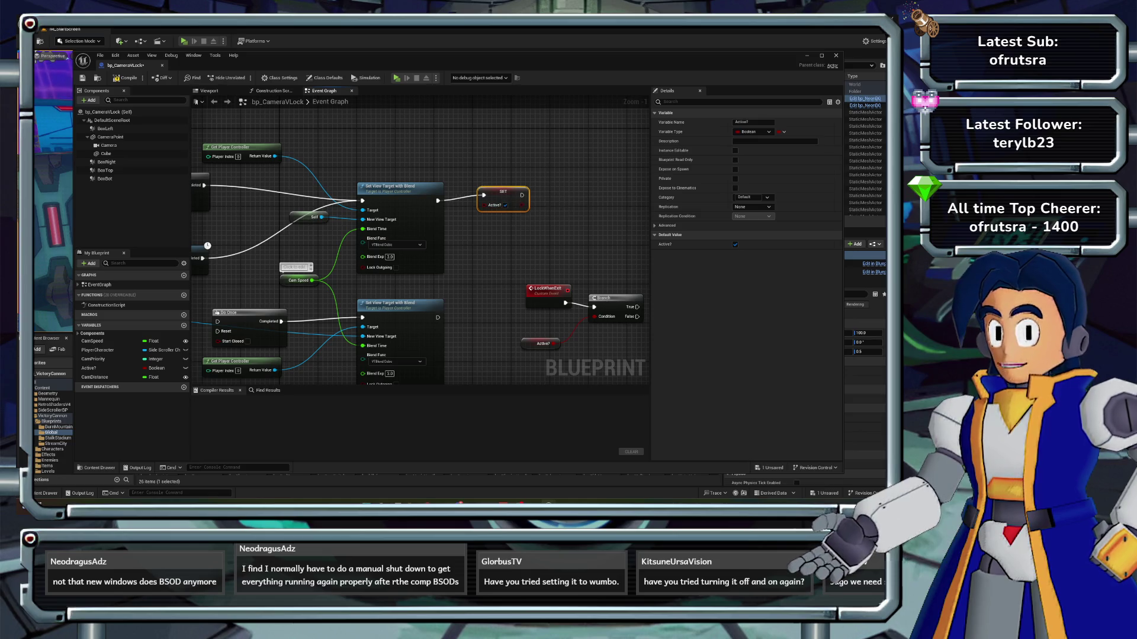
{"action": "left_click", "coordinate": [100, 55]}
{"action": "left_click", "coordinate": [88, 119]}
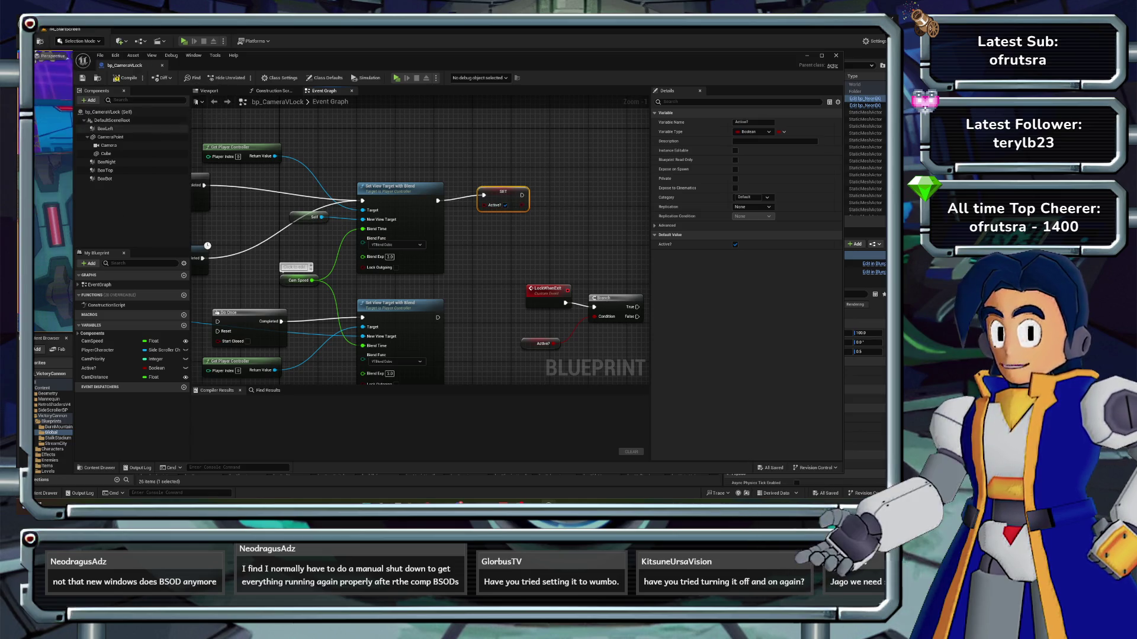
{"action": "left_click_drag", "start_coordinate": [313, 243], "coordinate": [564, 131]}
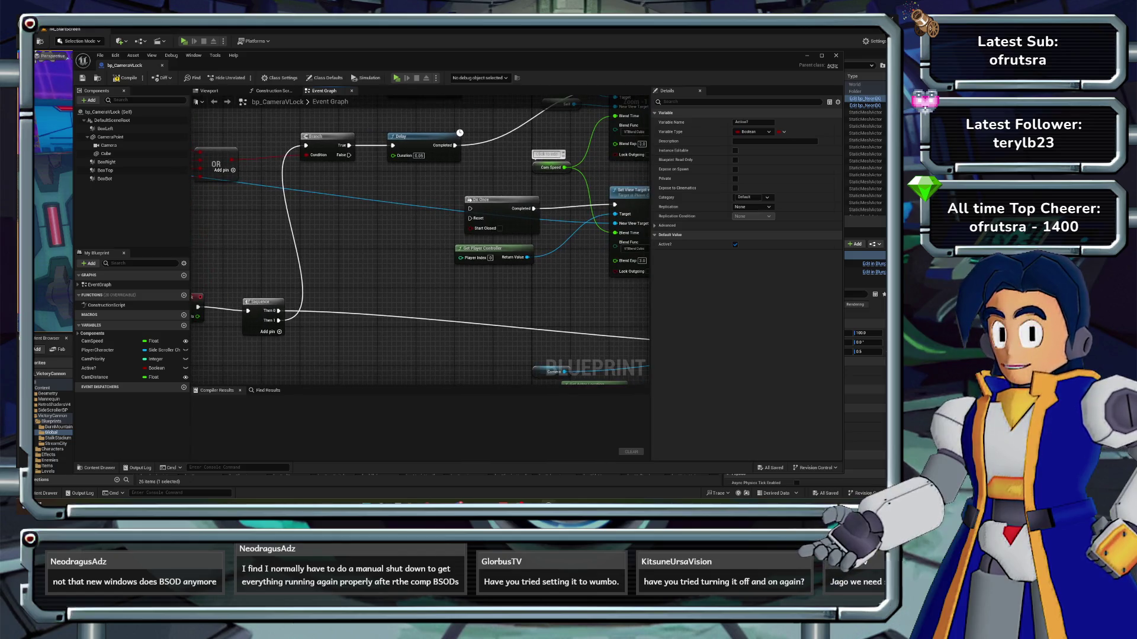
- Save all unsaved assets with File > Save All
{"action": "left_click", "coordinate": [43, 29]}
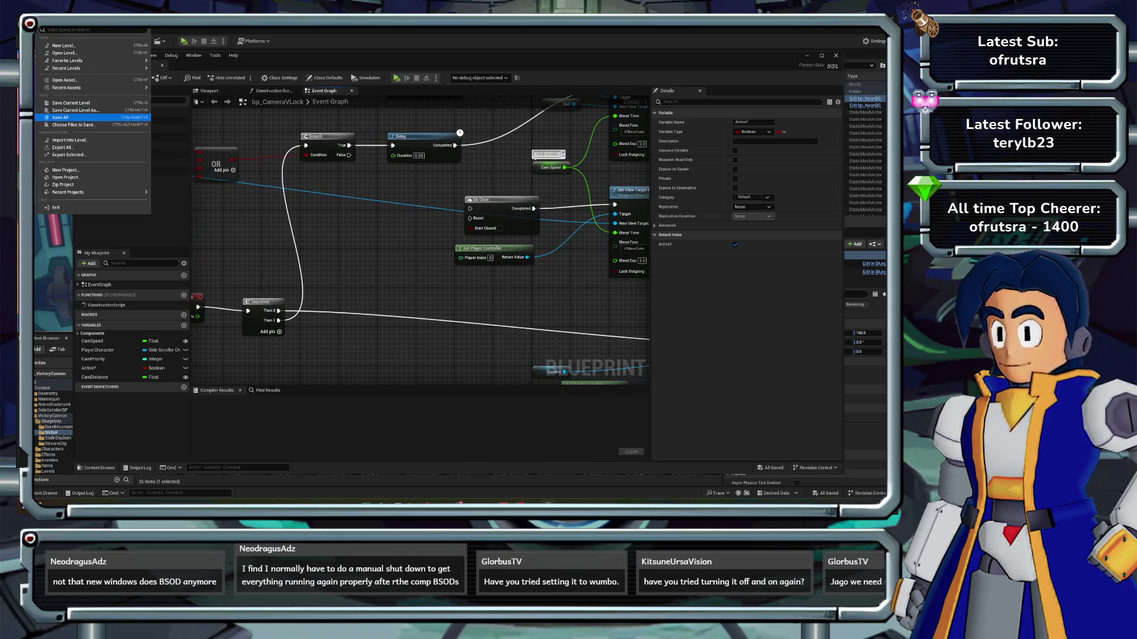
{"action": "left_click", "coordinate": [59, 117]}
{"action": "mouse_move", "coordinate": [355, 266]}
{"action": "left_mouse_down"}
{"action": "mouse_move", "coordinate": [425, 227]}
{"action": "mouse_move", "coordinate": [373, 288]}
{"action": "left_mouse_up"}
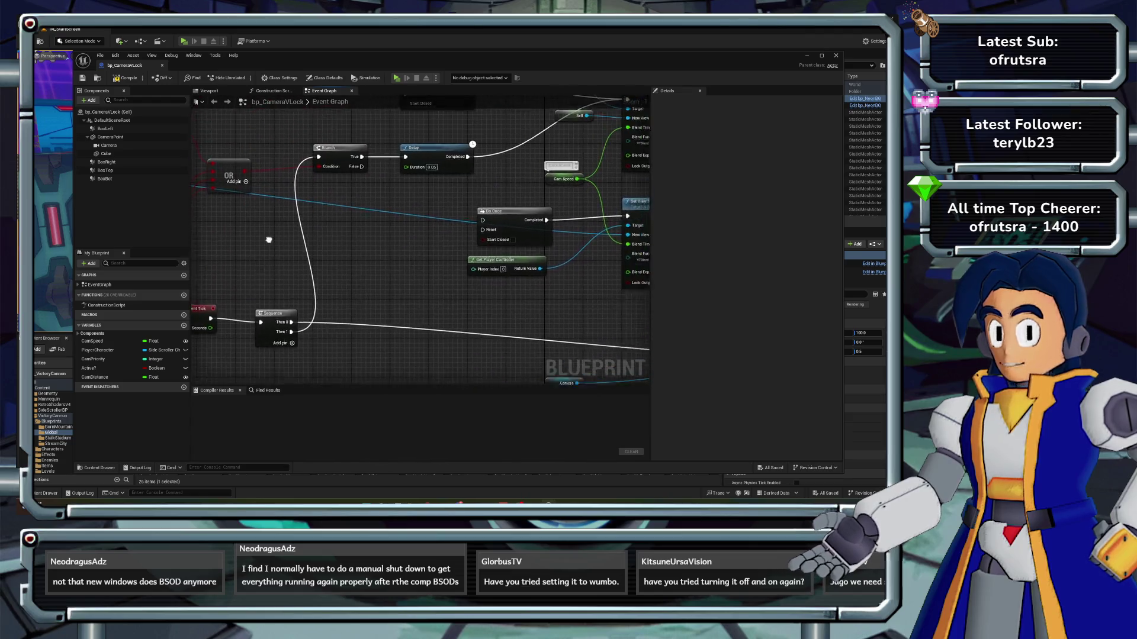
- Call LockWhenExit from the tick Branch's False output
{"action": "left_click_drag", "start_coordinate": [367, 177], "coordinate": [345, 222]}
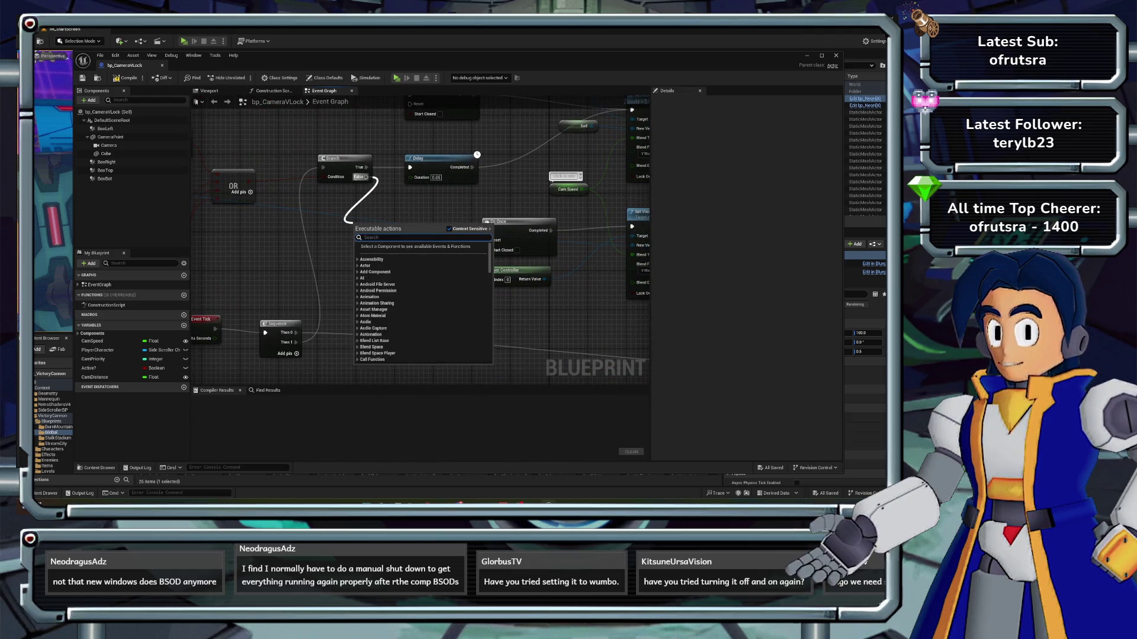
{"action": "type", "text": "lock"}
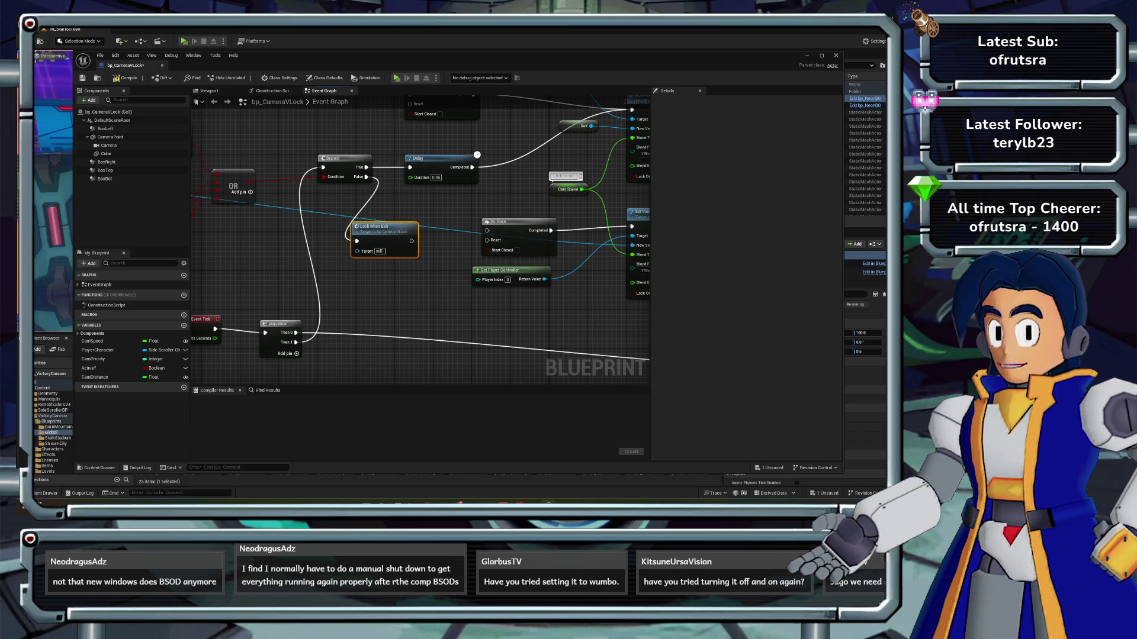
{"action": "left_click_drag", "start_coordinate": [356, 227], "coordinate": [92, 241]}
{"action": "left_click_drag", "start_coordinate": [533, 237], "coordinate": [272, 242]}
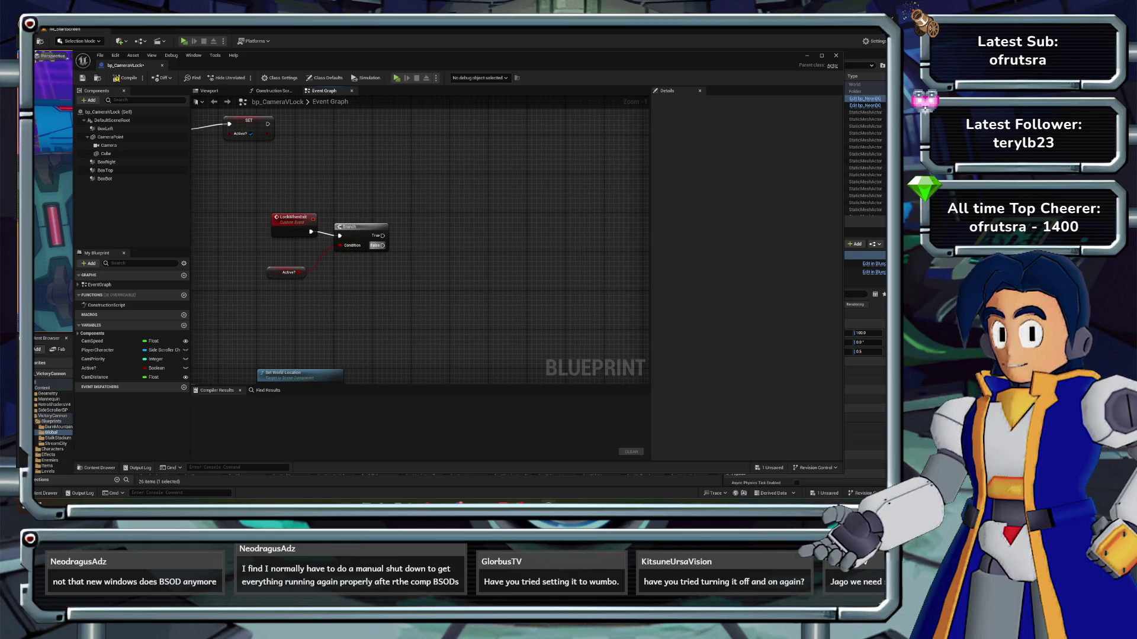
- Add a Do Once after the Branch True output and a Self reference below it
{"action": "left_click_drag", "start_coordinate": [395, 242], "coordinate": [464, 237]}
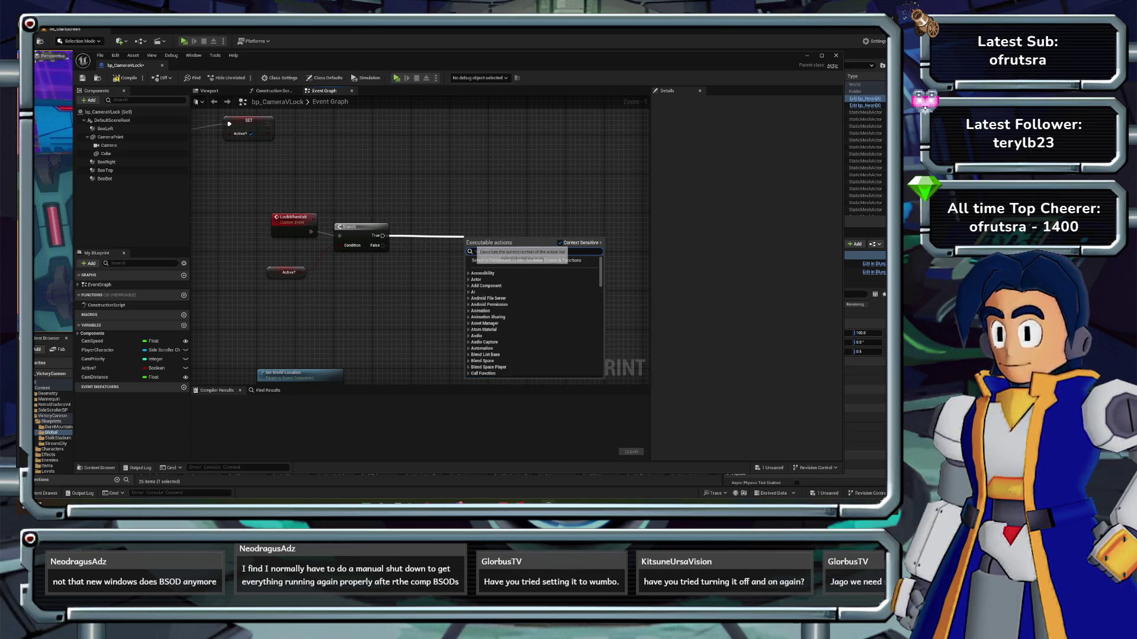
{"action": "key", "text": "Return"}
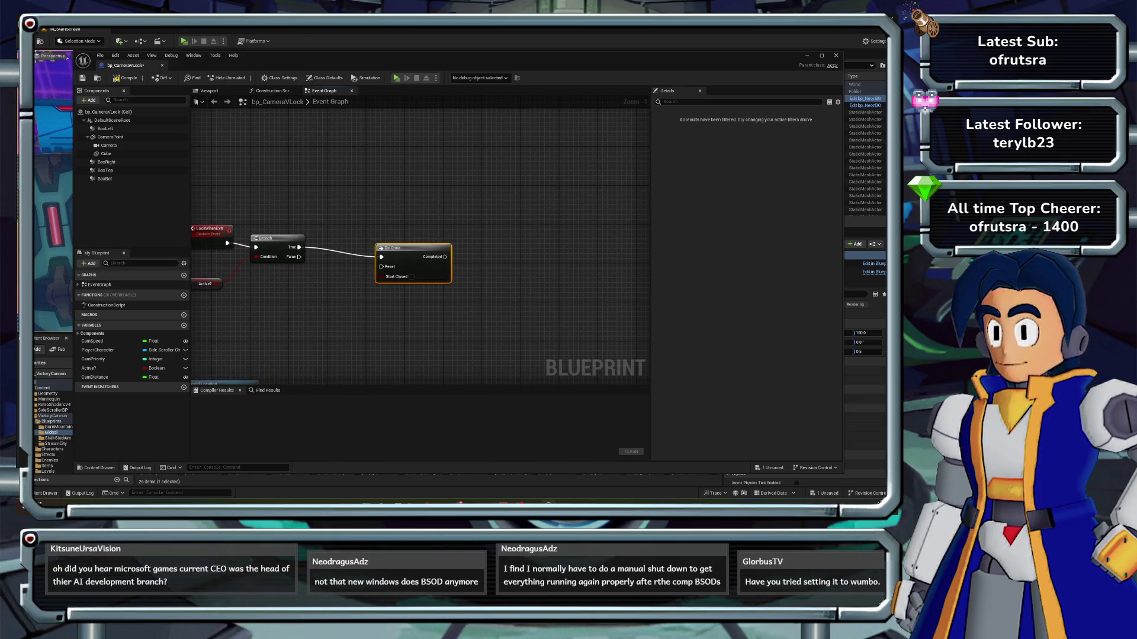
{"action": "right_click", "coordinate": [296, 313]}
{"action": "type", "text": "self"}
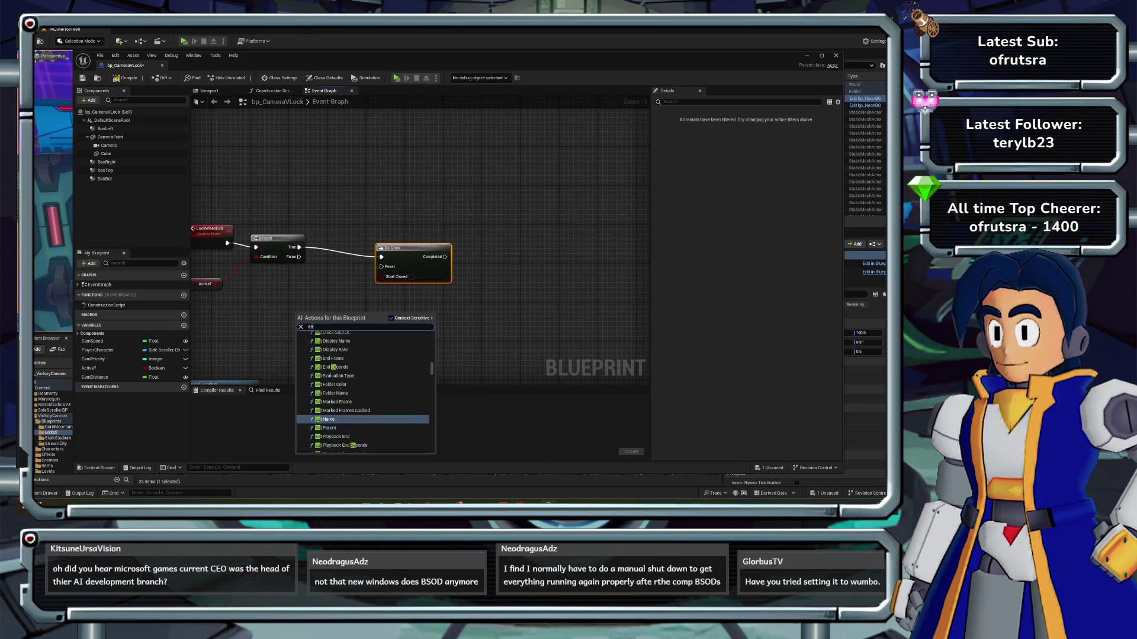
{"action": "left_click", "coordinate": [332, 372]}
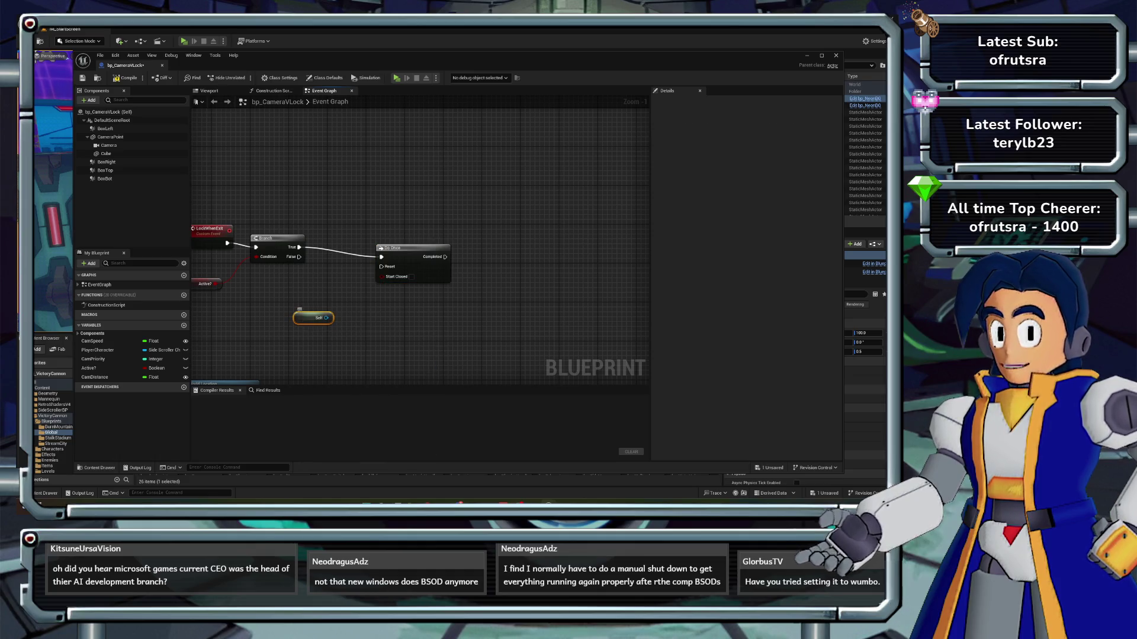
{"action": "left_click_drag", "start_coordinate": [329, 317], "coordinate": [468, 323]}
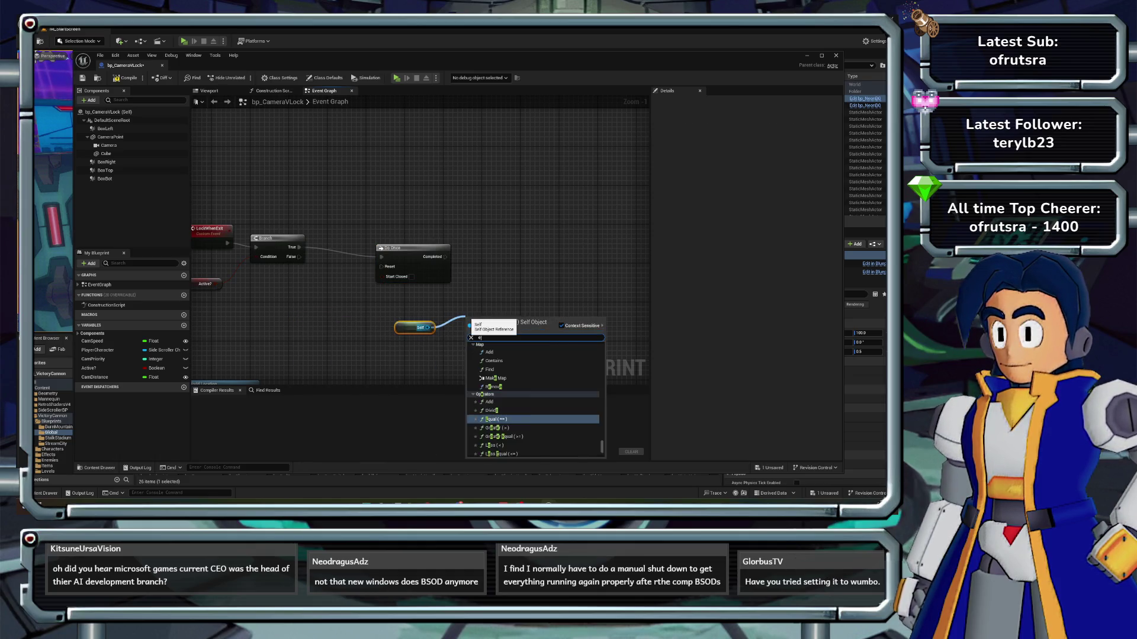
- Add a Self-targeted Set Actor Enable Collision node beside the Do Once
{"action": "type", "text": "enable collisio"}
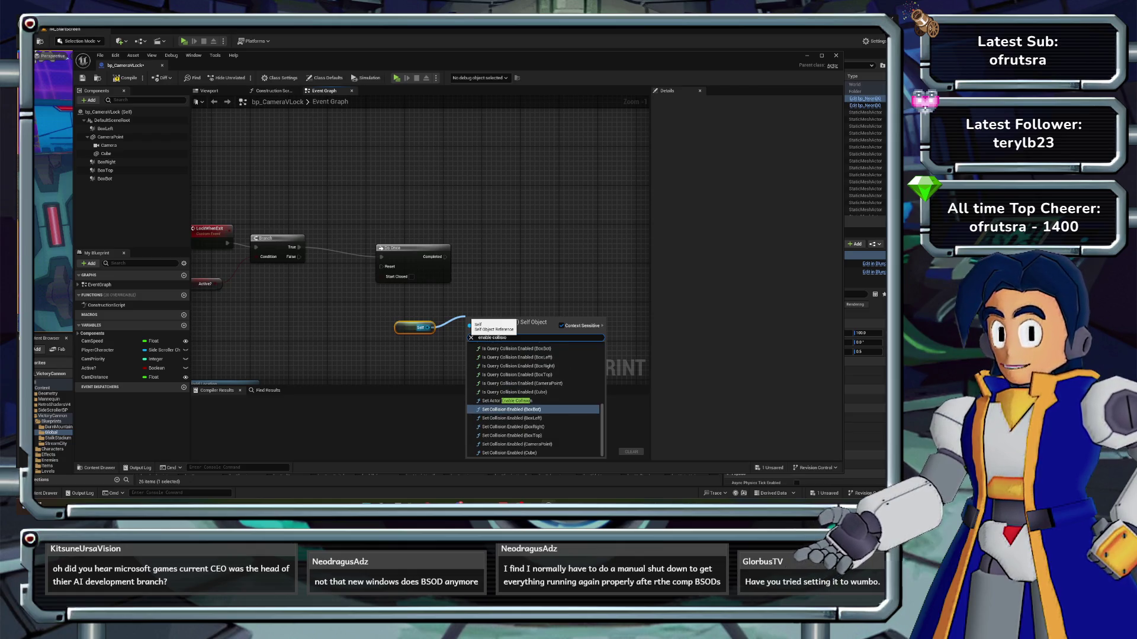
{"action": "key", "text": "Up"}
{"action": "key", "text": "Return"}
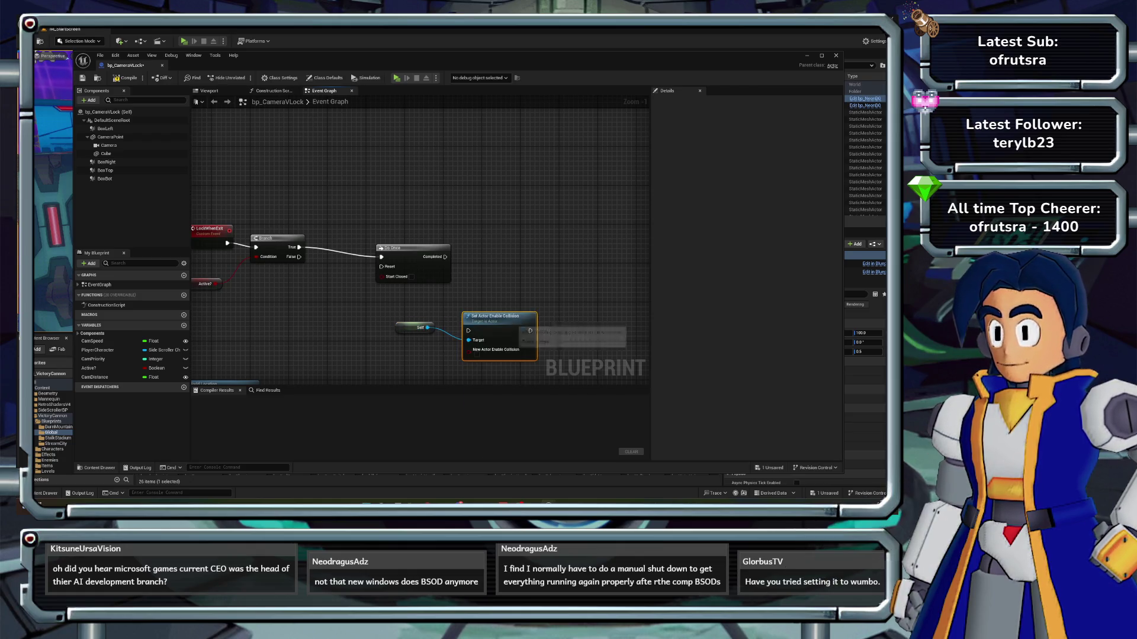
{"action": "mouse_move", "coordinate": [492, 316]}
{"action": "left_mouse_down"}
{"action": "mouse_move", "coordinate": [525, 227]}
{"action": "mouse_move", "coordinate": [452, 258]}
{"action": "mouse_move", "coordinate": [514, 212]}
{"action": "left_mouse_up"}
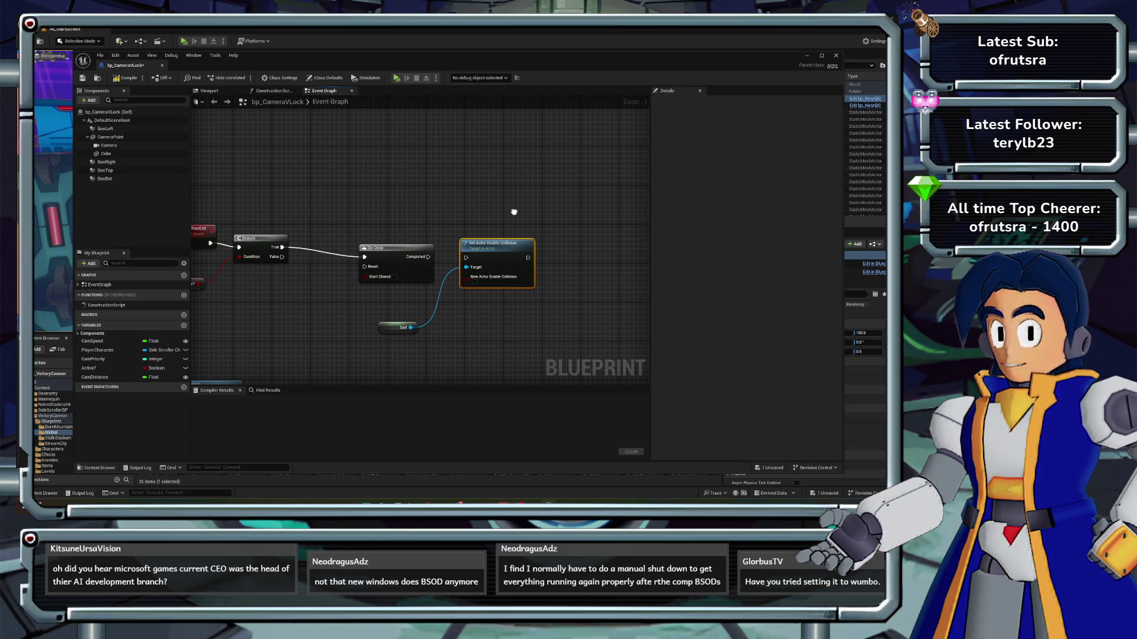
- Move the Self node up beside the Set Actor Enable Collision node
{"action": "mouse_move", "coordinate": [514, 212]}
{"action": "left_mouse_down"}
{"action": "mouse_move", "coordinate": [415, 221]}
{"action": "mouse_move", "coordinate": [455, 199]}
{"action": "left_mouse_up"}
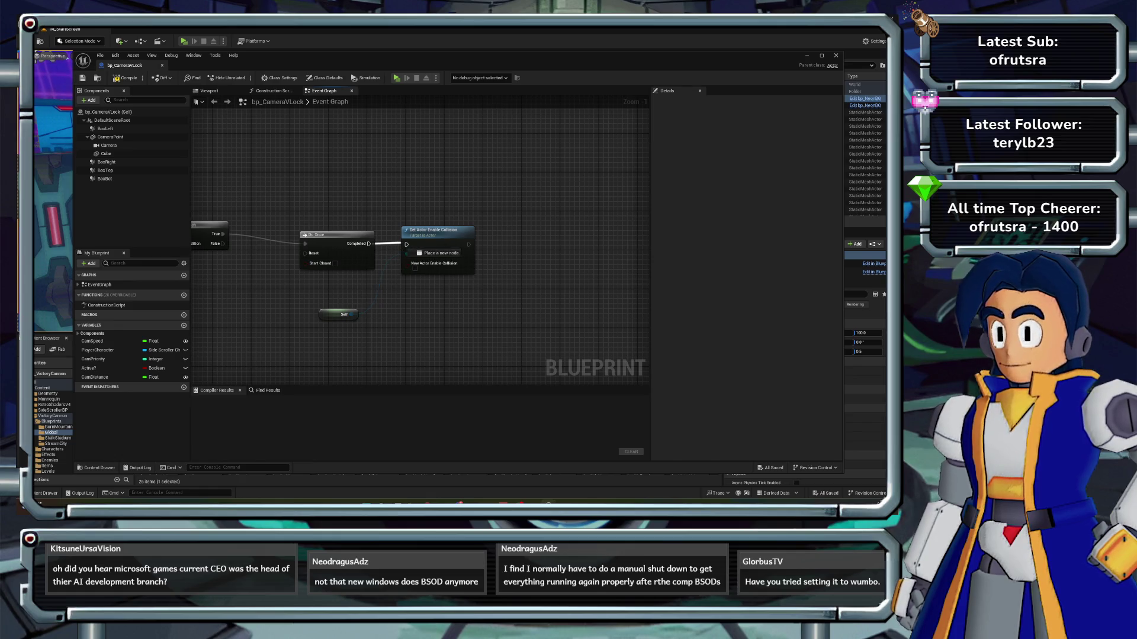
{"action": "left_click_drag", "start_coordinate": [457, 196], "coordinate": [380, 176]}
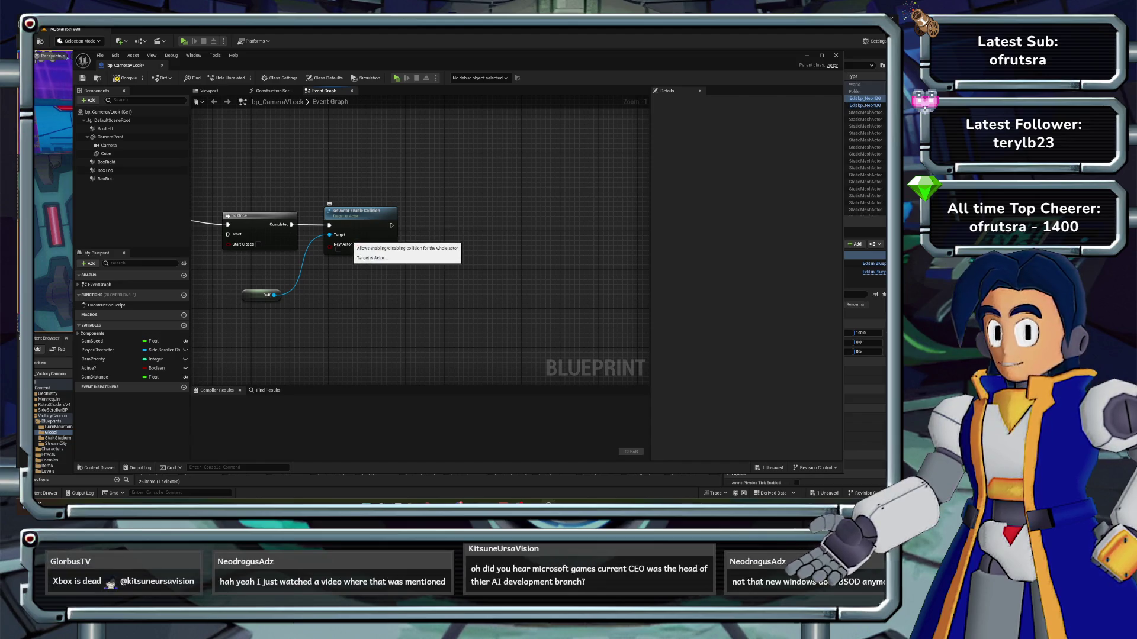
{"action": "mouse_move", "coordinate": [265, 295]}
{"action": "left_mouse_down"}
{"action": "mouse_move", "coordinate": [277, 266]}
{"action": "mouse_move", "coordinate": [267, 283]}
{"action": "mouse_move", "coordinate": [381, 290]}
{"action": "mouse_move", "coordinate": [347, 288]}
{"action": "left_mouse_up"}
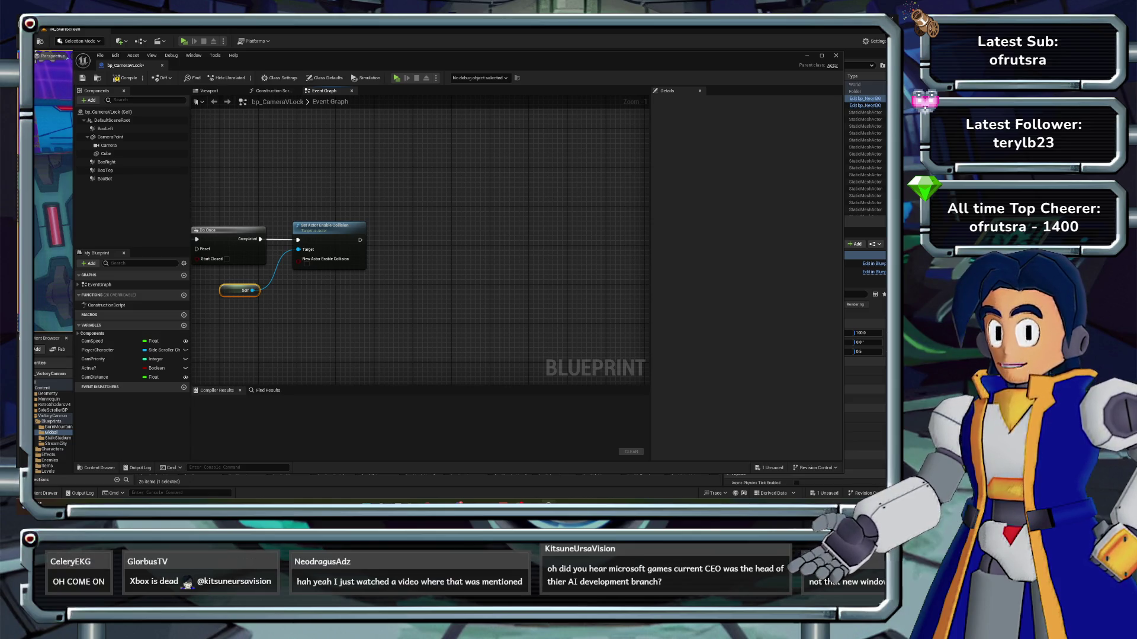
{"action": "mouse_move", "coordinate": [320, 209]}
{"action": "left_mouse_down"}
{"action": "mouse_move", "coordinate": [403, 210]}
{"action": "mouse_move", "coordinate": [380, 209]}
{"action": "mouse_move", "coordinate": [308, 278]}
{"action": "mouse_move", "coordinate": [281, 288]}
{"action": "mouse_move", "coordinate": [286, 235]}
{"action": "left_mouse_up"}
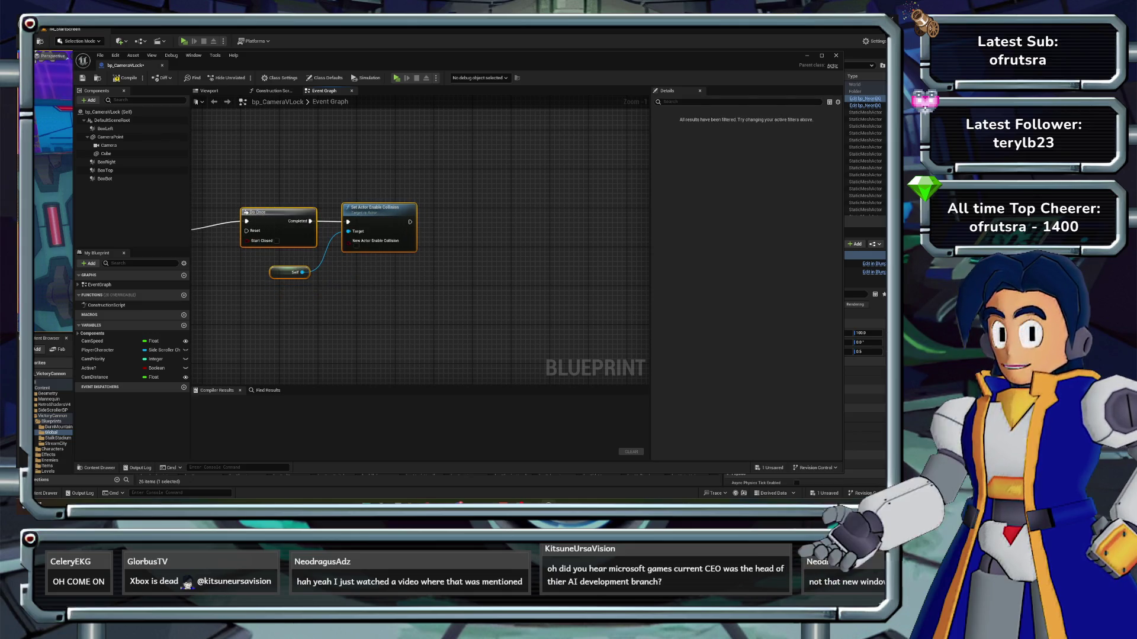
{"action": "left_click", "coordinate": [317, 180]}
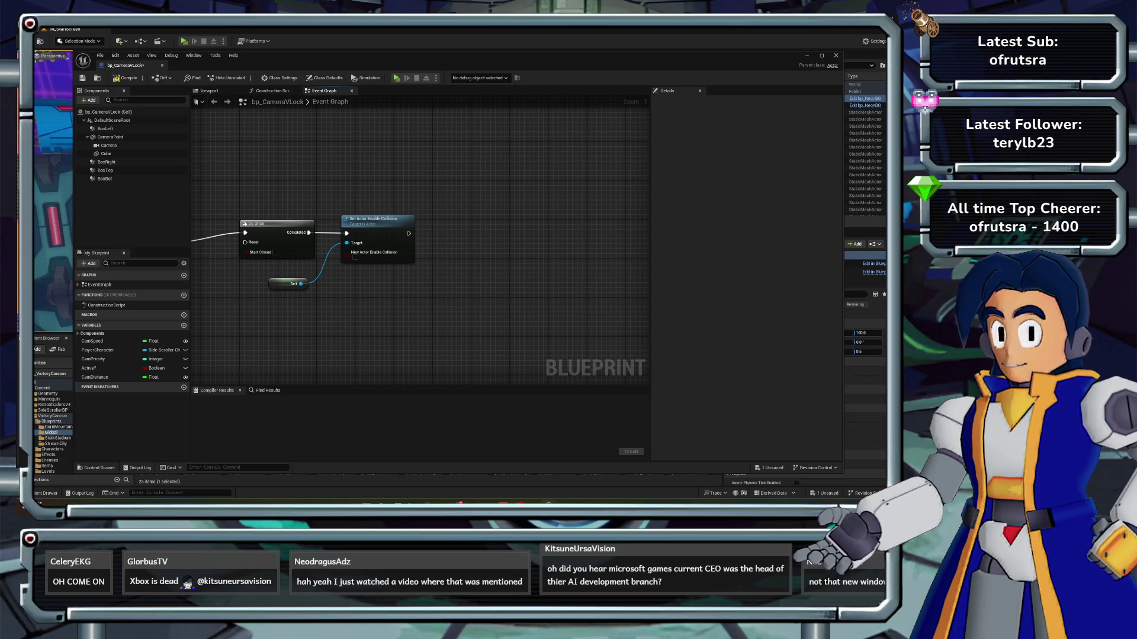
{"action": "left_click_drag", "start_coordinate": [356, 228], "coordinate": [349, 233]}
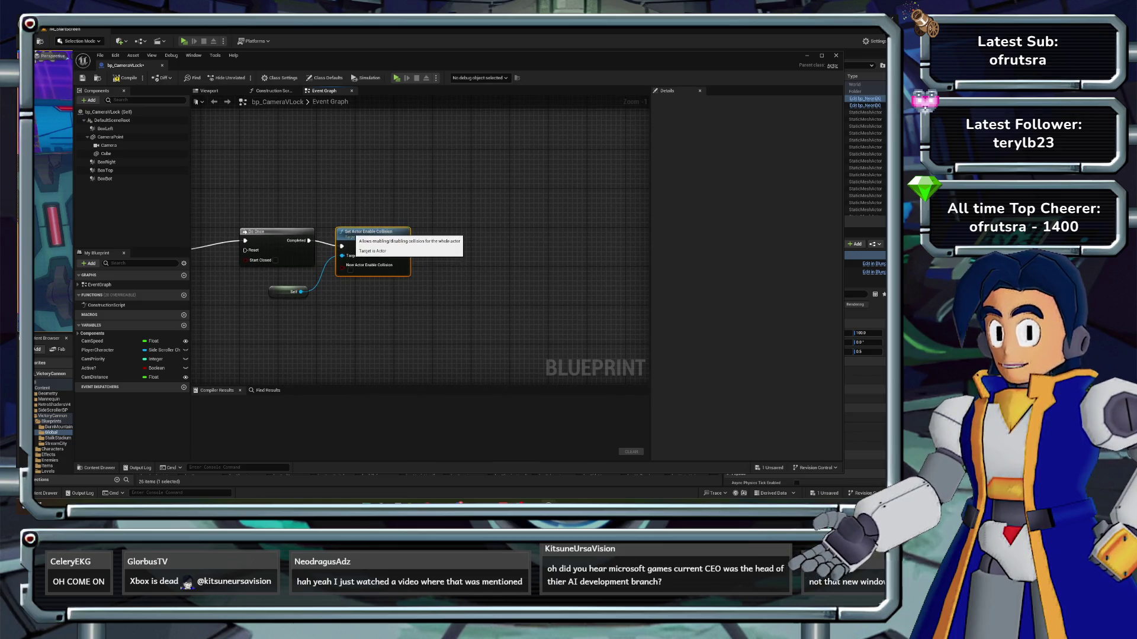
{"action": "mouse_move", "coordinate": [378, 195]}
{"action": "left_mouse_down"}
{"action": "mouse_move", "coordinate": [364, 196]}
{"action": "mouse_move", "coordinate": [412, 193]}
{"action": "left_mouse_up"}
- Tidy the Self and collision node layout and start a new action after the collision node
{"action": "left_click", "coordinate": [278, 293]}
{"action": "left_click_drag", "start_coordinate": [368, 245], "coordinate": [372, 245]}
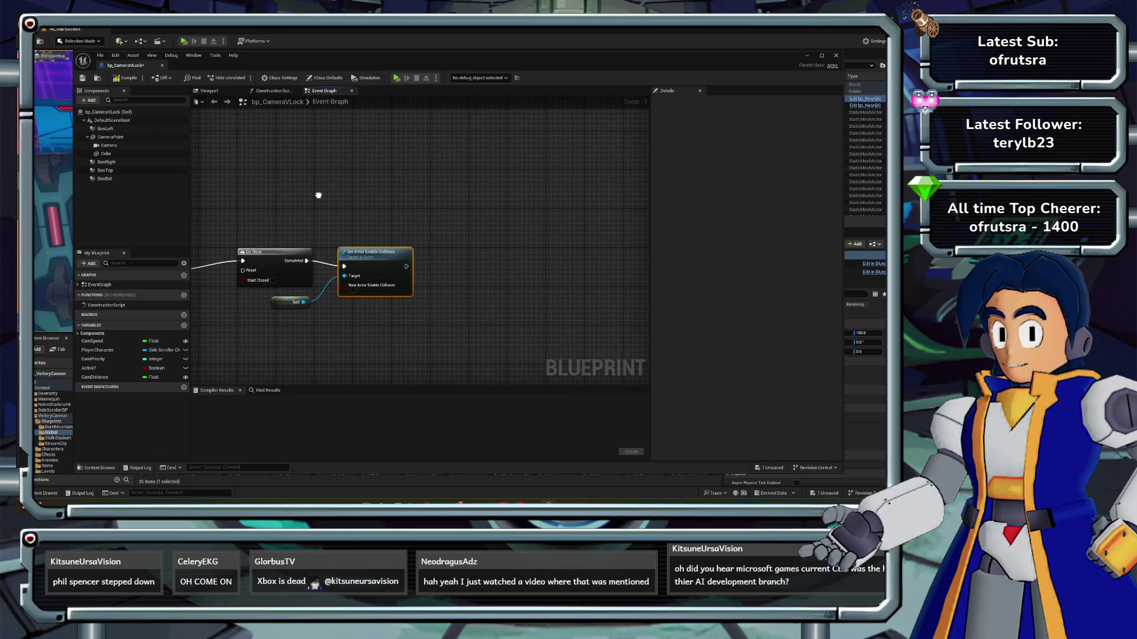
{"action": "left_click_drag", "start_coordinate": [318, 196], "coordinate": [303, 202]}
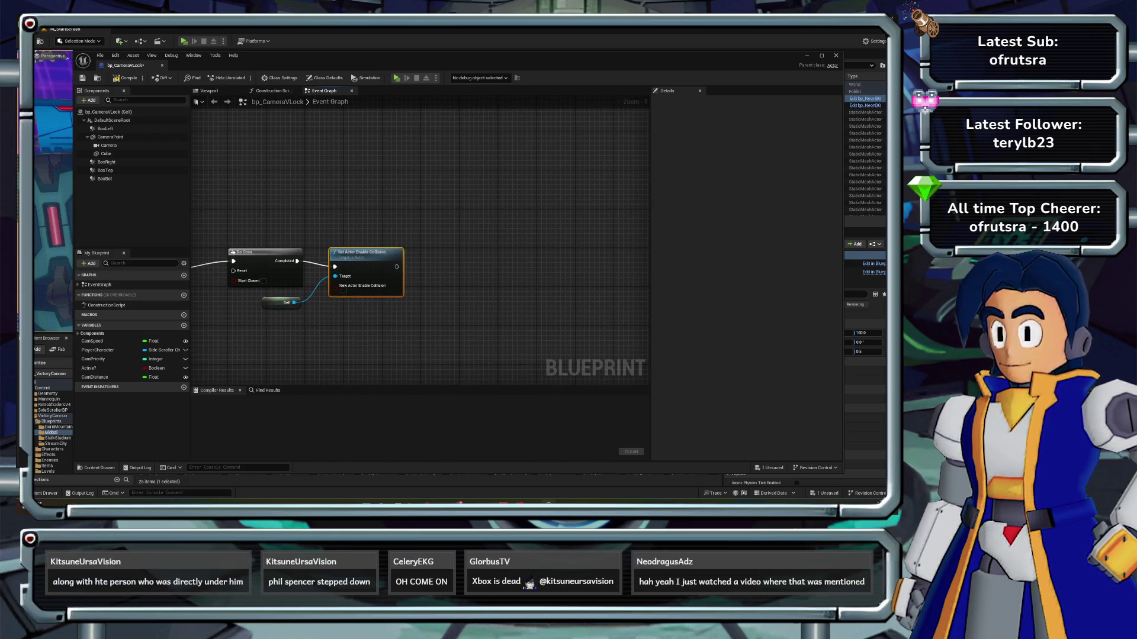
{"action": "mouse_move", "coordinate": [307, 180]}
{"action": "left_mouse_down"}
{"action": "mouse_move", "coordinate": [319, 187]}
{"action": "mouse_move", "coordinate": [306, 195]}
{"action": "mouse_move", "coordinate": [310, 186]}
{"action": "left_mouse_up"}
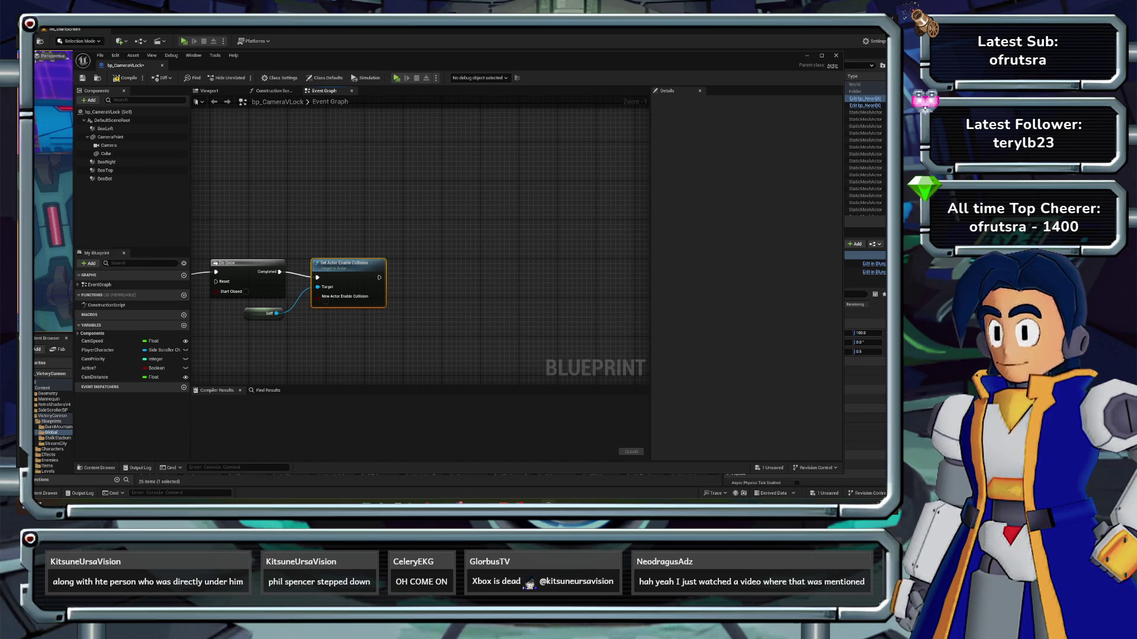
{"action": "left_click_drag", "start_coordinate": [313, 193], "coordinate": [327, 184]}
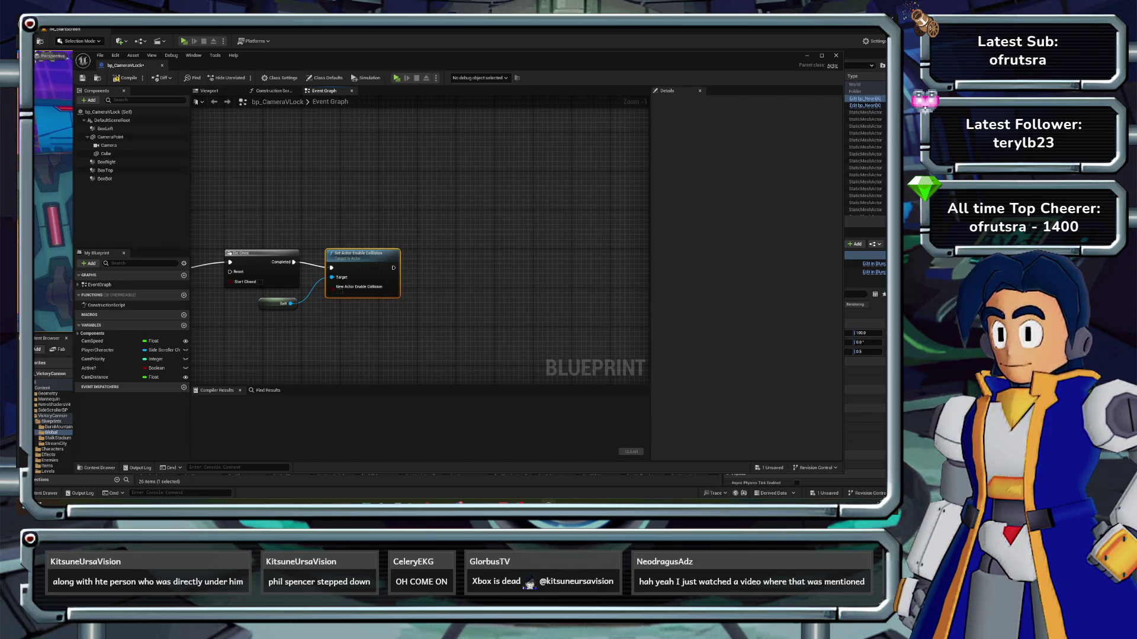
{"action": "left_click_drag", "start_coordinate": [326, 200], "coordinate": [309, 204]}
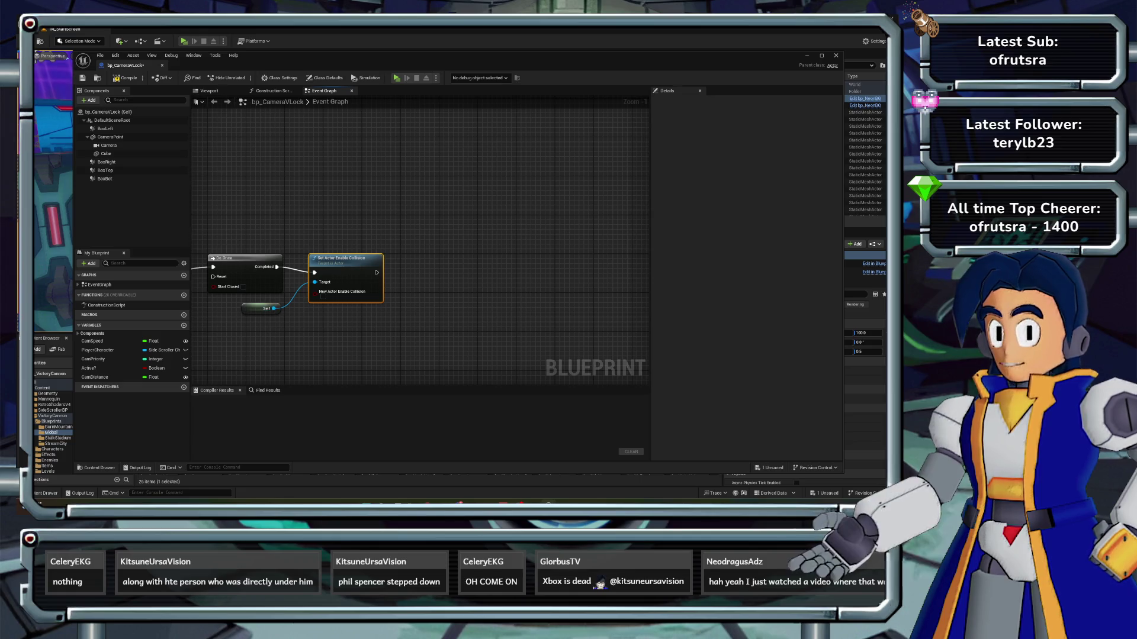
{"action": "left_click_drag", "start_coordinate": [377, 273], "coordinate": [427, 272]}
- Add a 0.5-second Delay after Set Actor Enable Collision
{"action": "type", "text": "delay"}
{"action": "key", "text": "Return"}
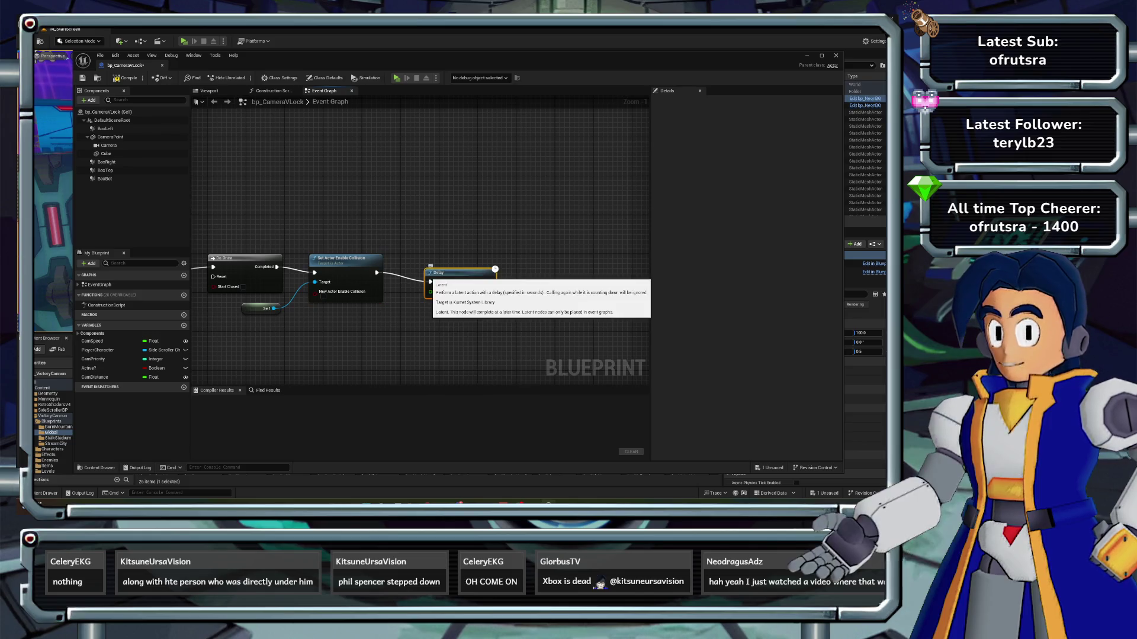
{"action": "mouse_move", "coordinate": [497, 281]}
{"action": "left_mouse_down"}
{"action": "mouse_move", "coordinate": [468, 264]}
{"action": "mouse_move", "coordinate": [430, 273]}
{"action": "mouse_move", "coordinate": [411, 256]}
{"action": "left_mouse_up"}
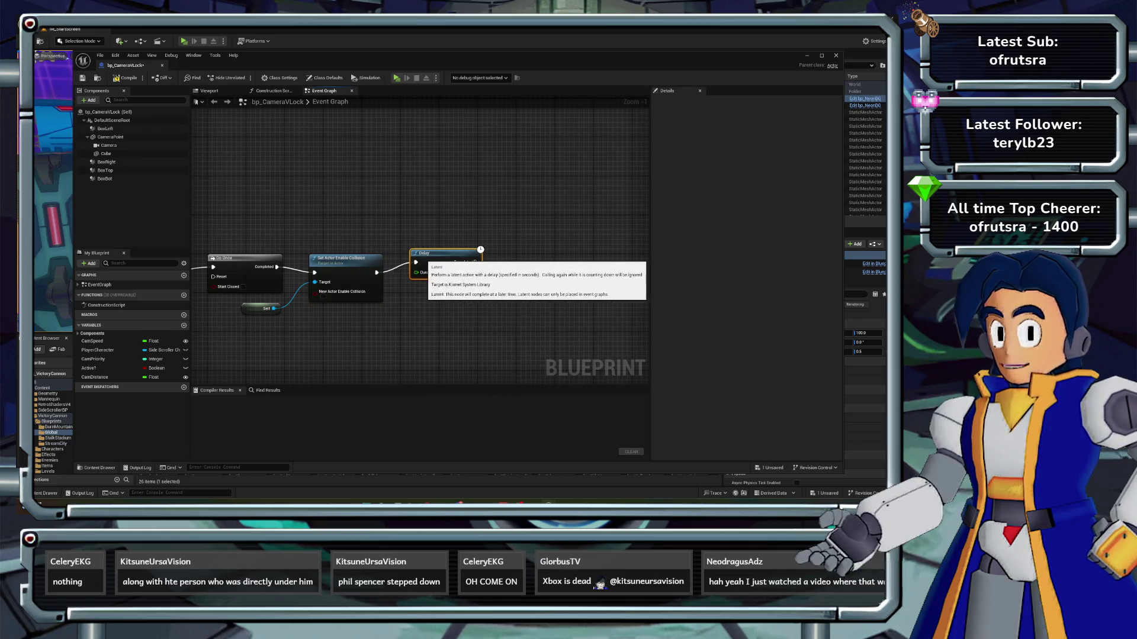
{"action": "left_click", "coordinate": [436, 277]}
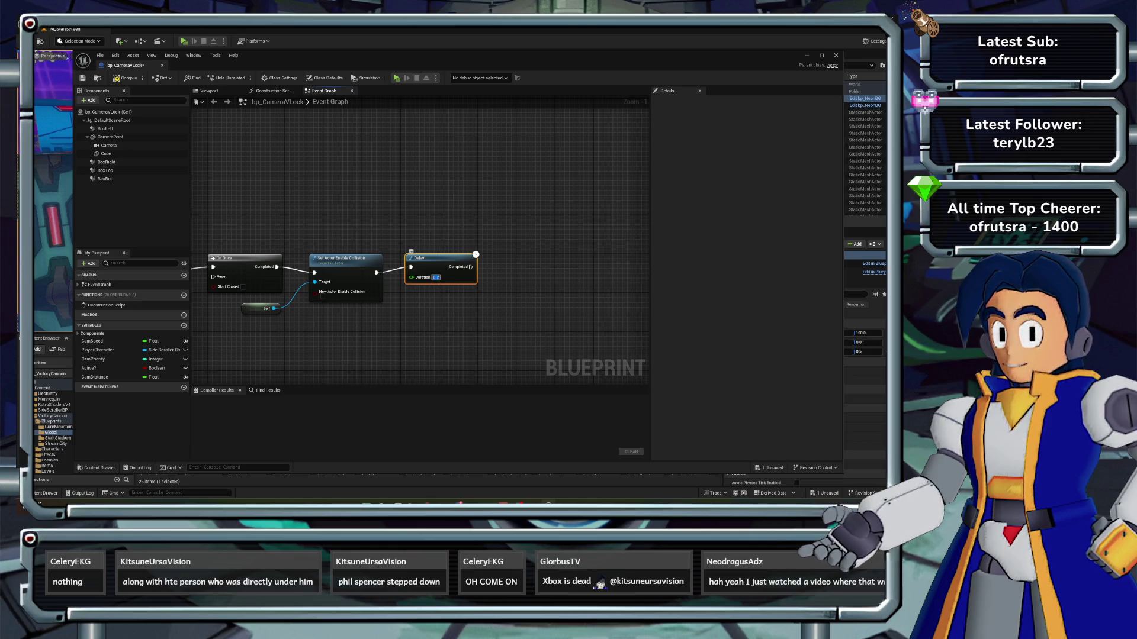
{"action": "key", "text": "Return"}
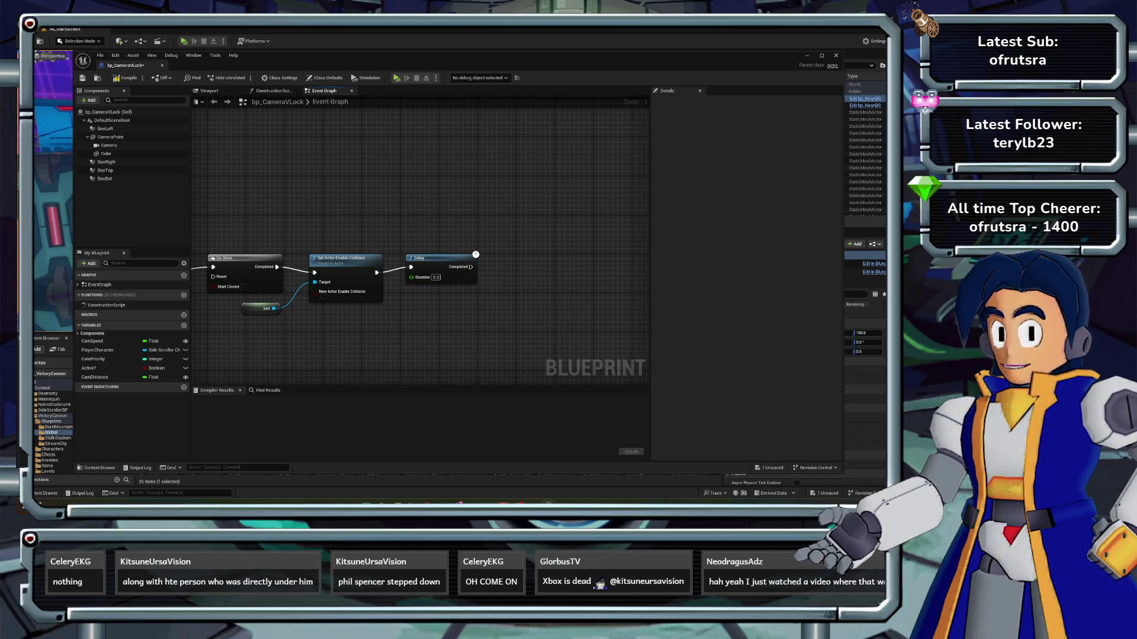
- Duplicate the Set Actor Enable Collision and Self nodes after the Delay
{"action": "mouse_move", "coordinate": [290, 329]}
{"action": "left_mouse_down"}
{"action": "mouse_move", "coordinate": [386, 251]}
{"action": "mouse_move", "coordinate": [516, 283]}
{"action": "mouse_move", "coordinate": [504, 273]}
{"action": "left_mouse_up"}
{"action": "key", "text": "ctrl+c"}
{"action": "key", "text": "ctrl+v"}
{"action": "left_click_drag", "start_coordinate": [462, 309], "coordinate": [502, 281]}
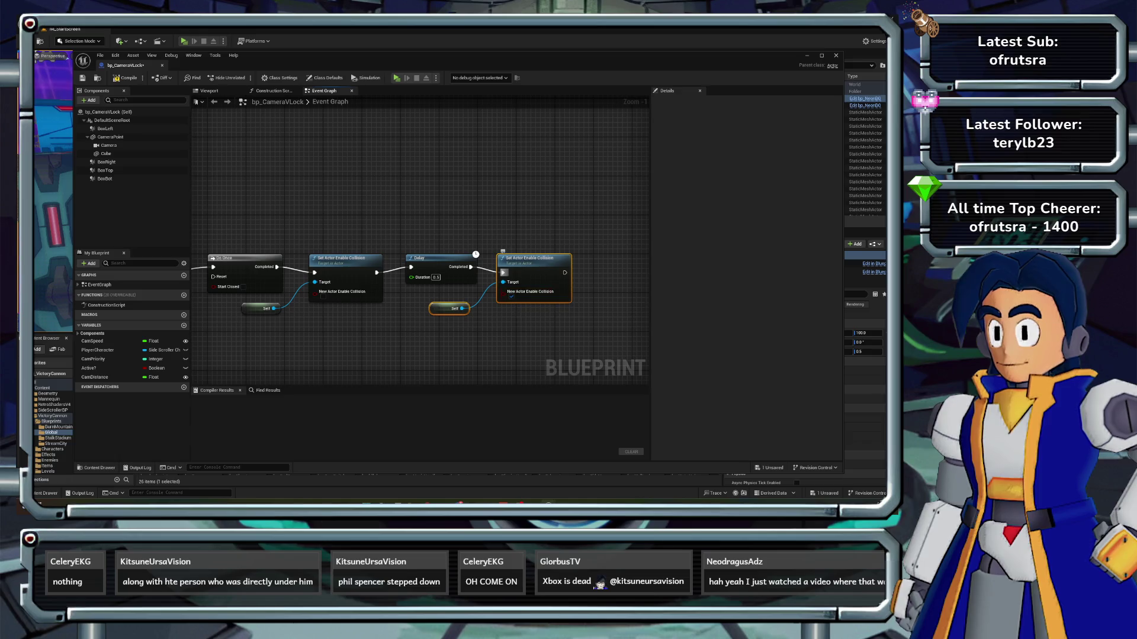
- Add a SET Active? after the second collision node, then compile and close bp_CameraVLock
{"action": "left_click_drag", "start_coordinate": [89, 368], "coordinate": [521, 307]}
{"action": "mouse_move", "coordinate": [620, 272]}
{"action": "left_mouse_down"}
{"action": "mouse_move", "coordinate": [607, 264]}
{"action": "mouse_move", "coordinate": [281, 315]}
{"action": "left_mouse_up"}
{"action": "scroll", "coordinate": [610, 268], "scroll_direction": "down", "scroll_amount": 2}
{"action": "scroll", "coordinate": [345, 270], "scroll_direction": "down", "scroll_amount": 1}
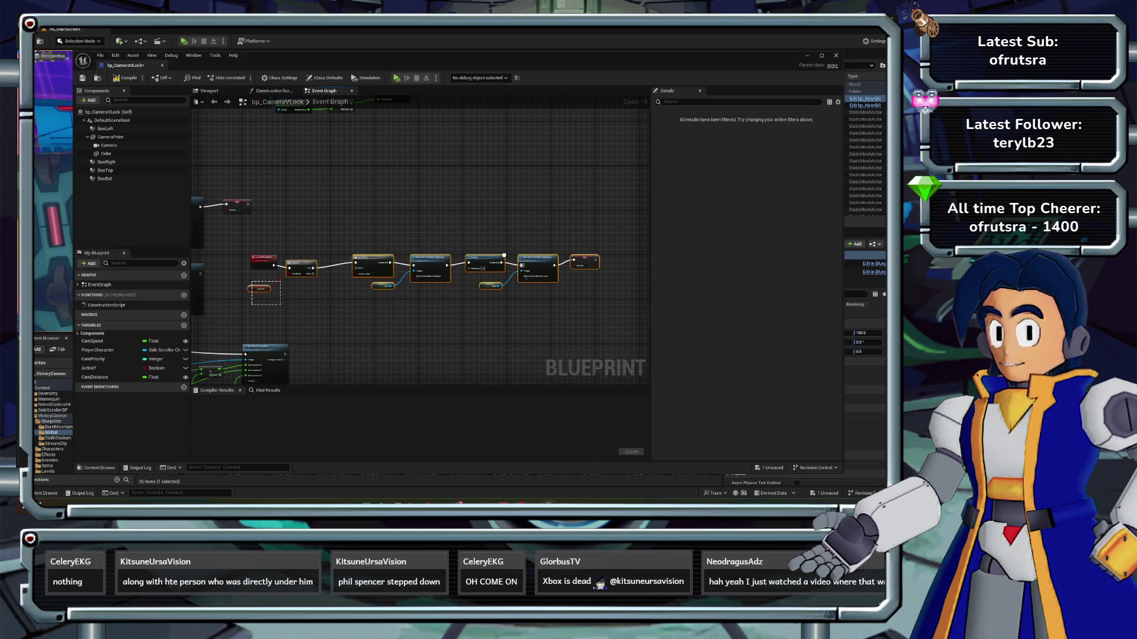
{"action": "key", "text": "ctrl+s"}
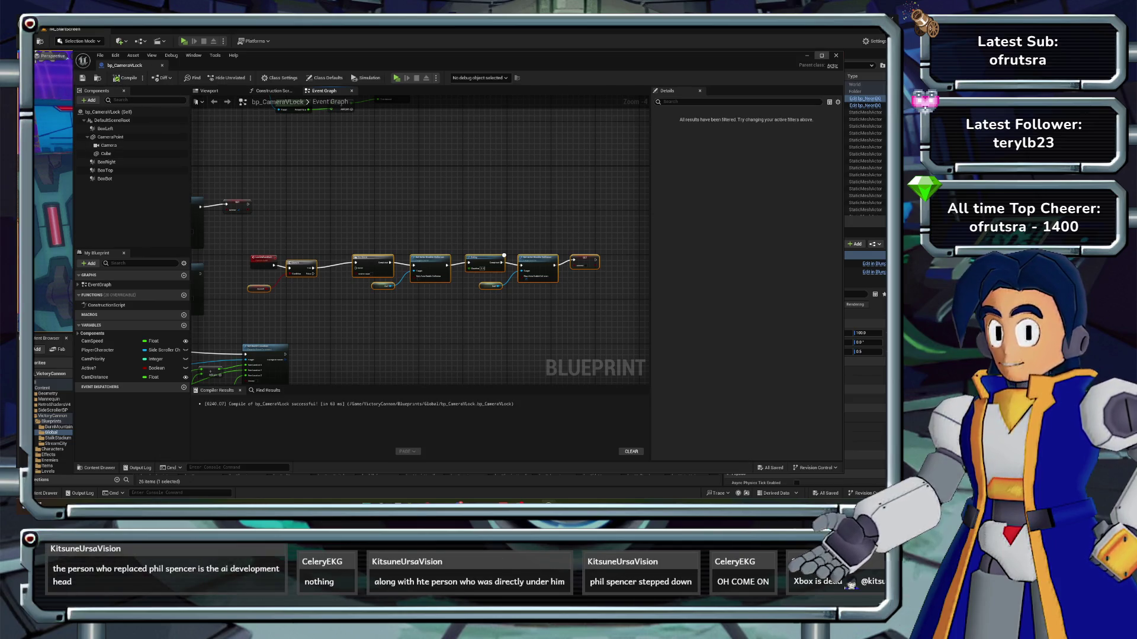
{"action": "left_click", "coordinate": [836, 55]}
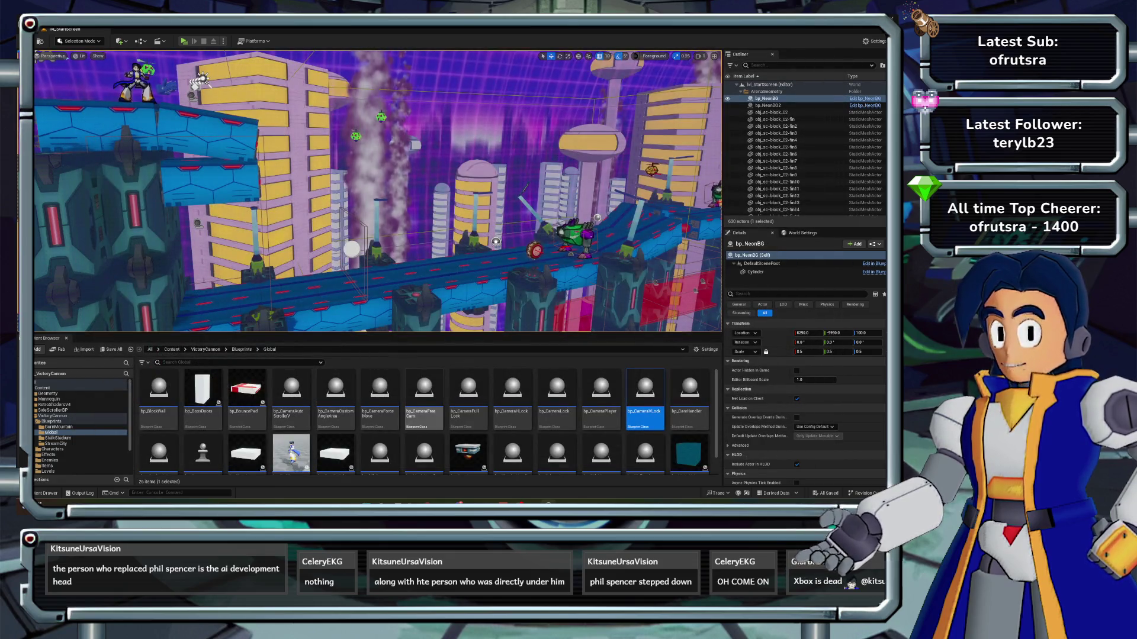
- Open bp_CameraFreeCam and paste the copied camera-lock nodes into its graph
{"action": "double_click", "coordinate": [424, 397]}
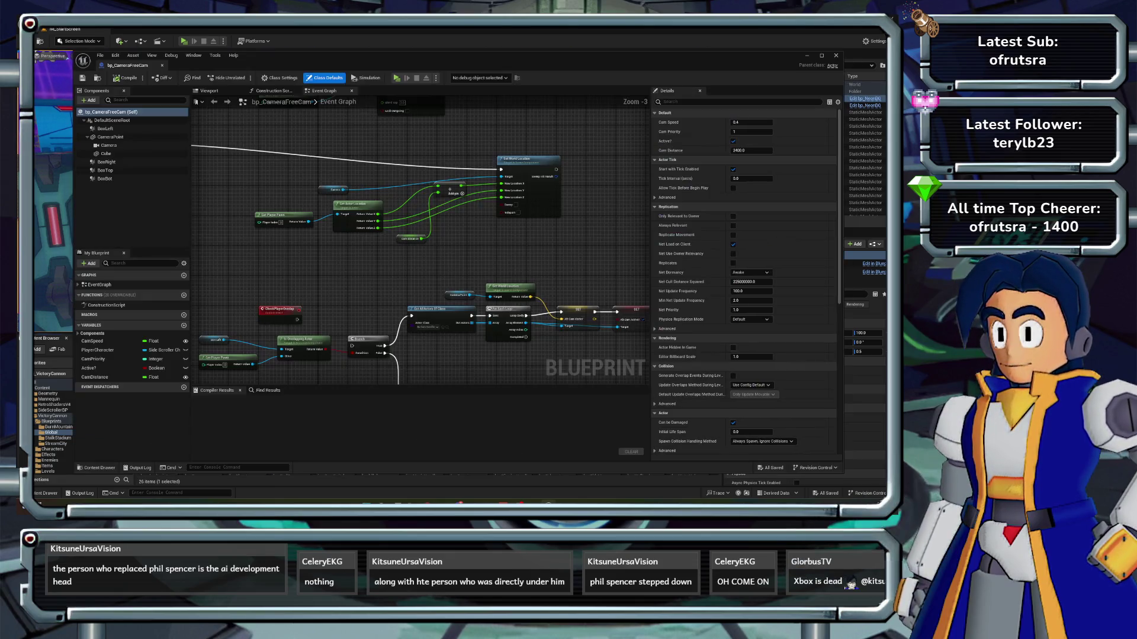
{"action": "scroll", "coordinate": [503, 229], "scroll_direction": "down", "scroll_amount": 5}
{"action": "scroll", "coordinate": [502, 229], "scroll_direction": "up", "scroll_amount": 4}
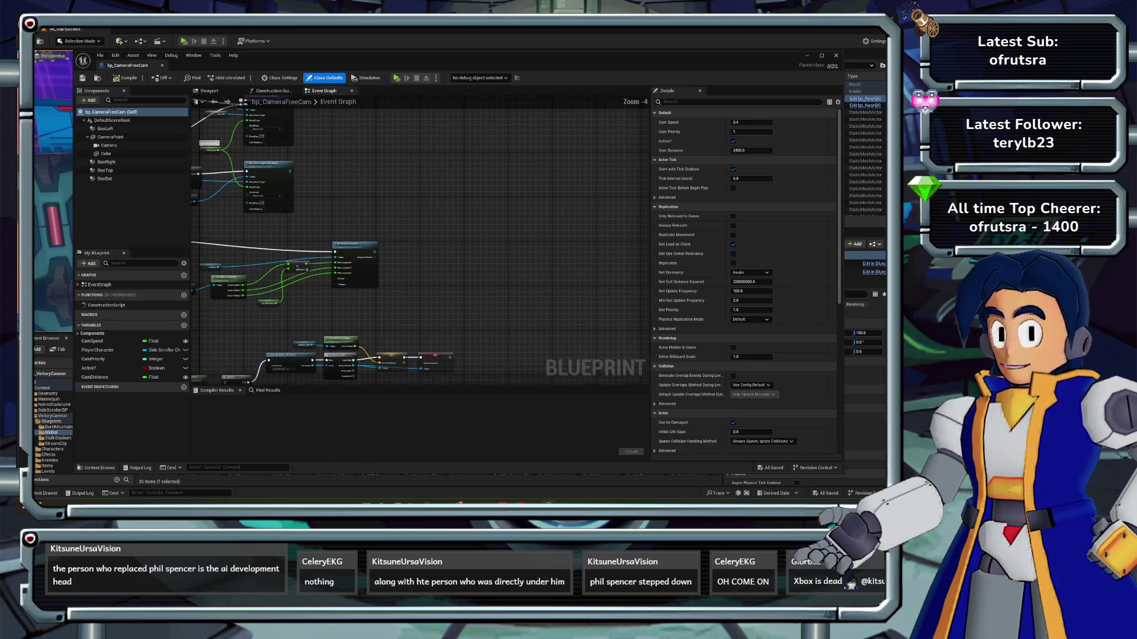
{"action": "key", "text": "ctrl+v"}
{"action": "scroll", "coordinate": [420, 243], "scroll_direction": "up", "scroll_amount": 2}
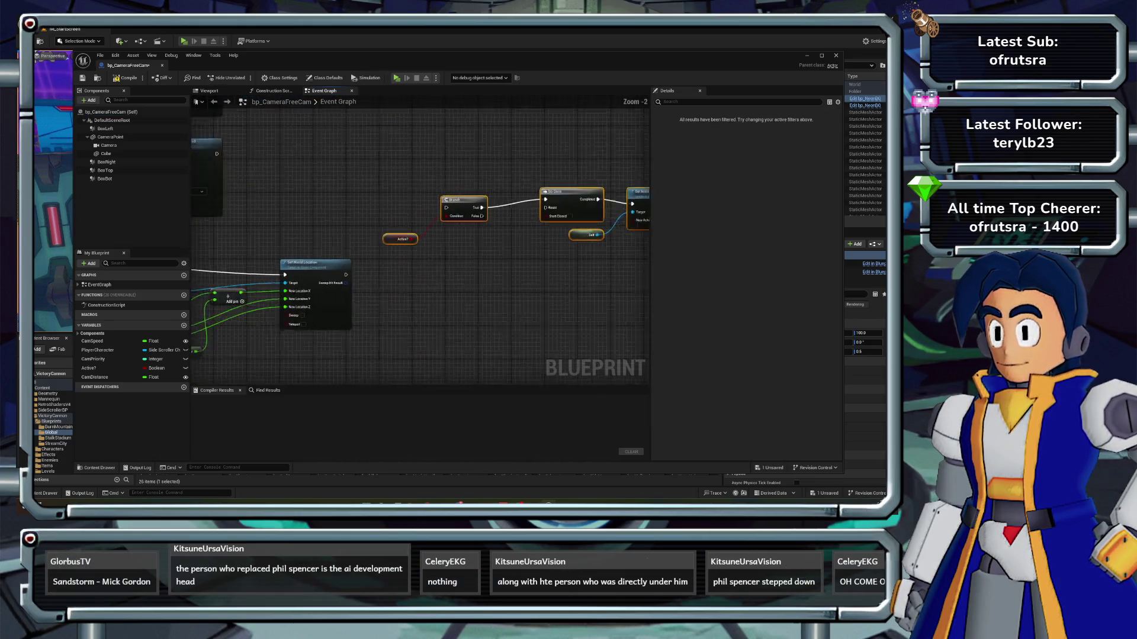
{"action": "scroll", "coordinate": [592, 119], "scroll_direction": "up", "scroll_amount": 1}
- Create a LockOnExit custom event wired into the Branch node
{"action": "right_click", "coordinate": [361, 209]}
{"action": "type", "text": "custo"}
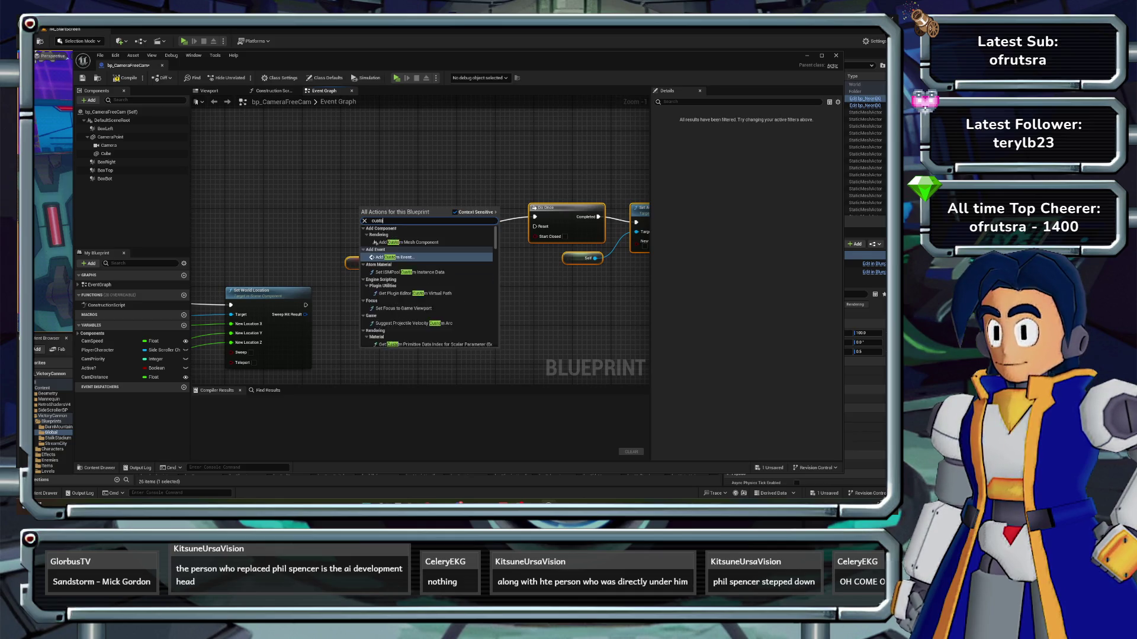
{"action": "key", "text": "Return"}
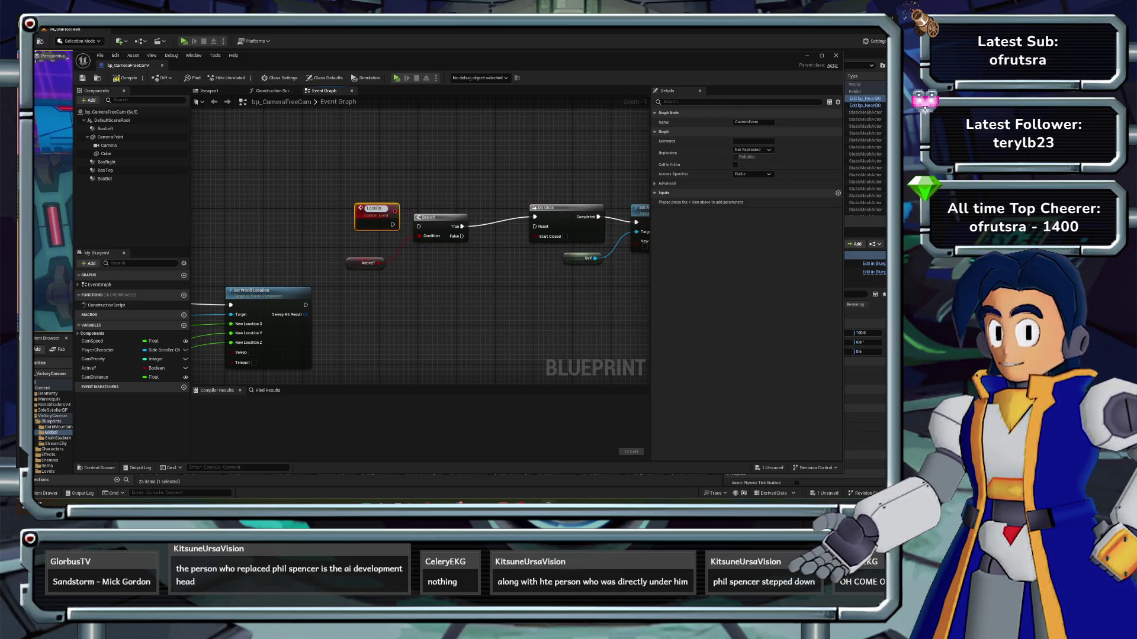
{"action": "type", "text": "Exit"}
{"action": "key", "text": "Return"}
{"action": "mouse_move", "coordinate": [373, 209]}
{"action": "left_mouse_down"}
{"action": "mouse_move", "coordinate": [359, 212]}
{"action": "mouse_move", "coordinate": [418, 227]}
{"action": "left_mouse_up"}
- Call Lock on Exit from the Branch's False output and compile
{"action": "scroll", "coordinate": [418, 226], "scroll_direction": "down", "scroll_amount": 1}
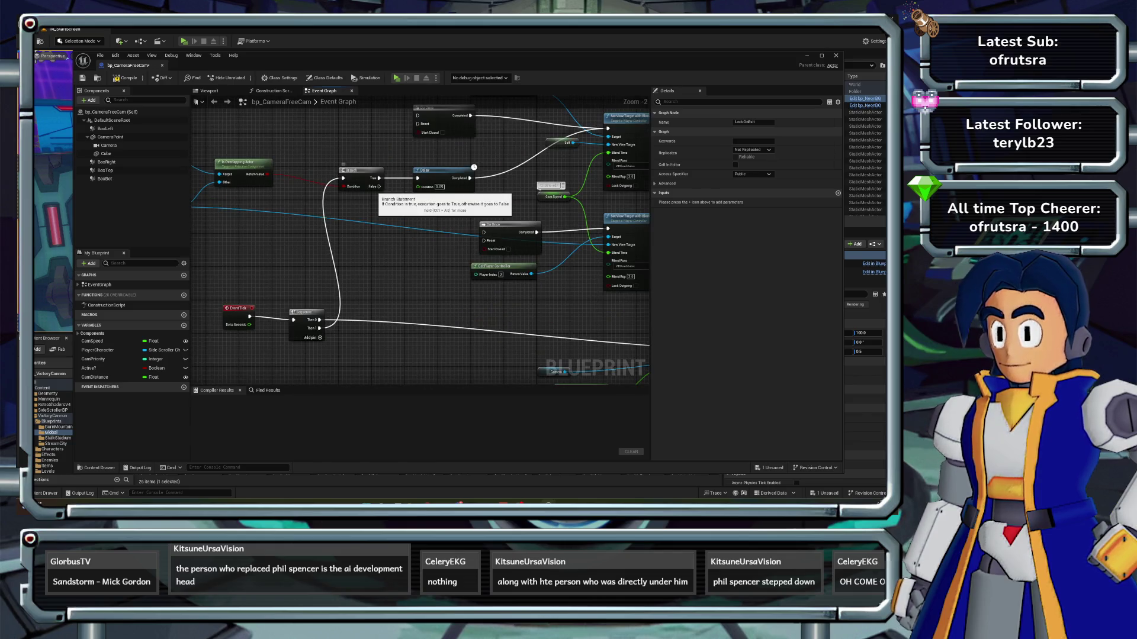
{"action": "left_click_drag", "start_coordinate": [379, 186], "coordinate": [355, 230]}
{"action": "type", "text": "lock o"}
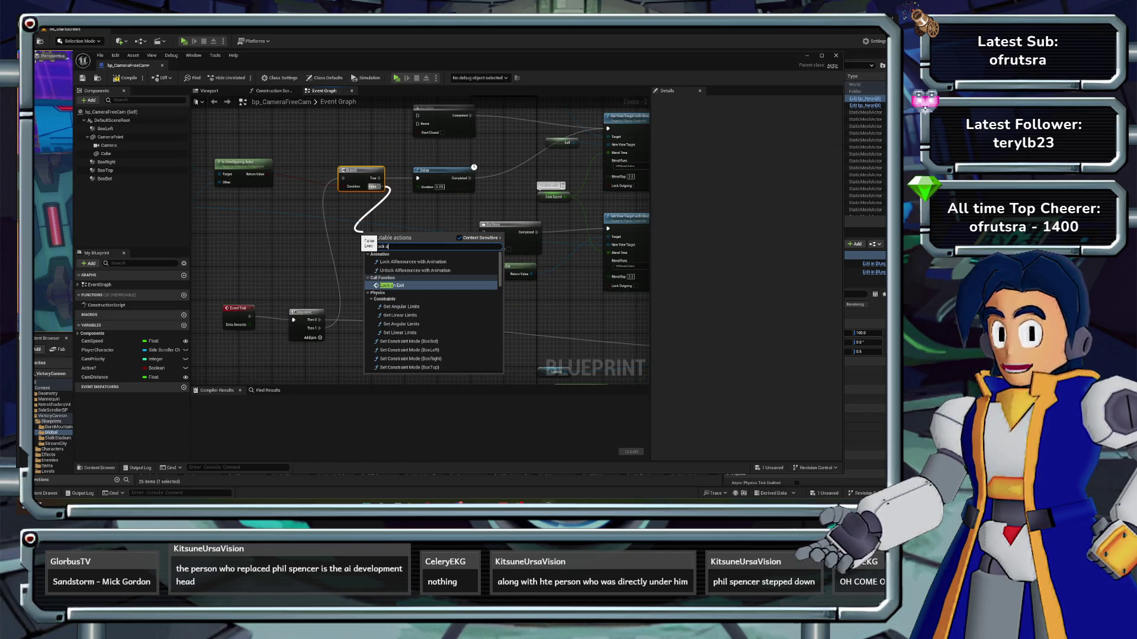
{"action": "key", "text": "Return"}
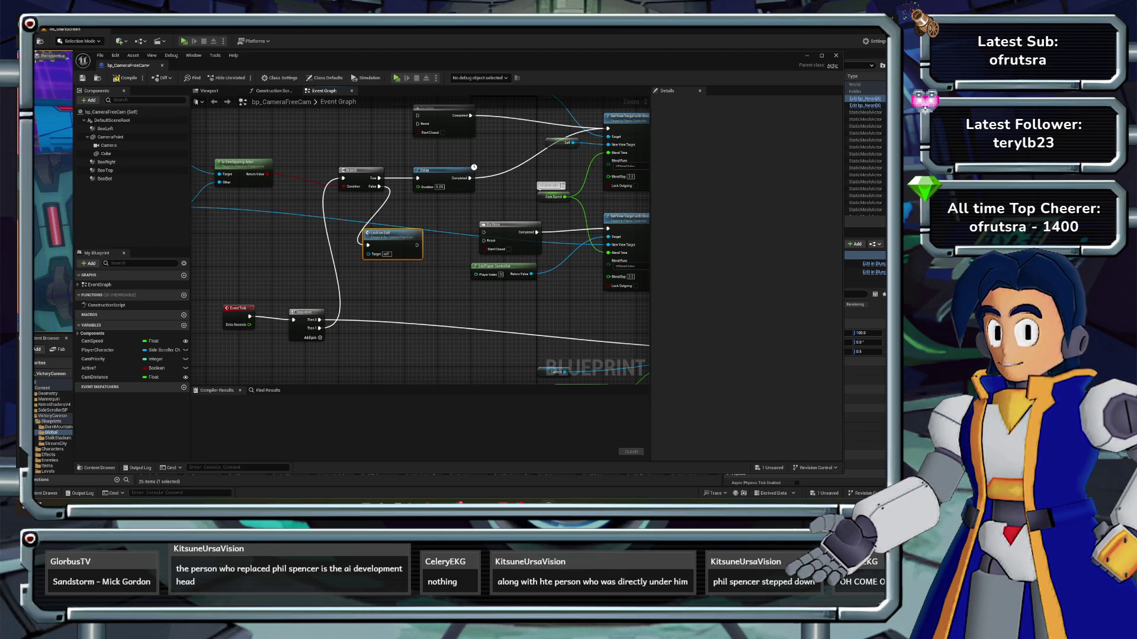
{"action": "left_click", "coordinate": [127, 77]}
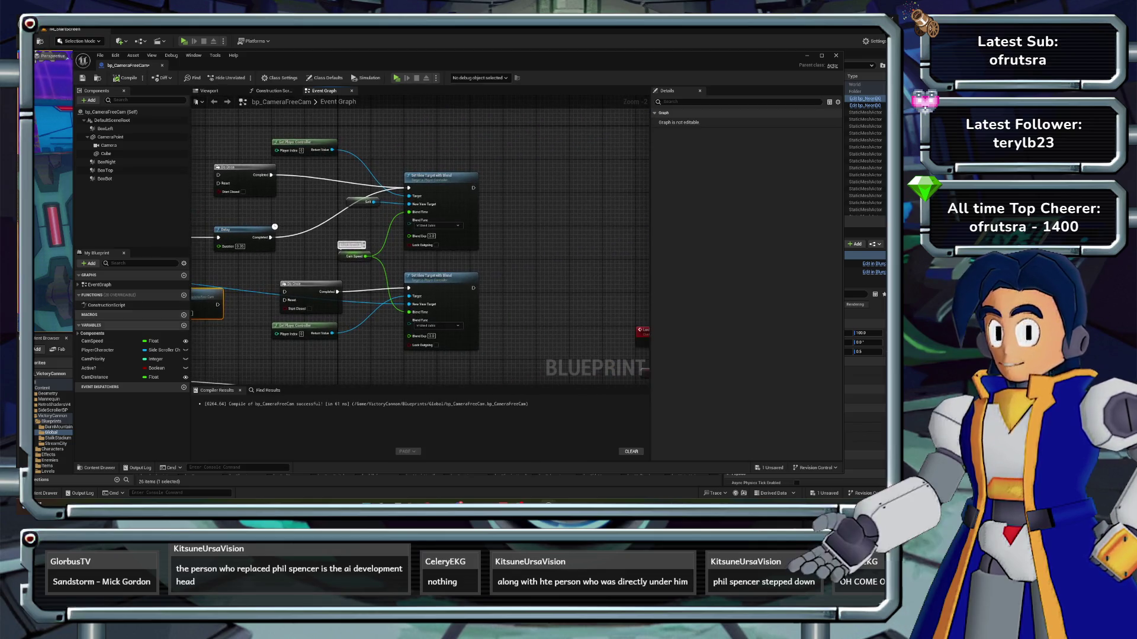
- Add SET Active? nodes after Set View Target with Blend and the tick-interval node, then recompile
{"action": "mouse_move", "coordinate": [90, 368]}
{"action": "left_mouse_down"}
{"action": "mouse_move", "coordinate": [491, 215]}
{"action": "mouse_move", "coordinate": [472, 188]}
{"action": "mouse_move", "coordinate": [513, 192]}
{"action": "left_mouse_up"}
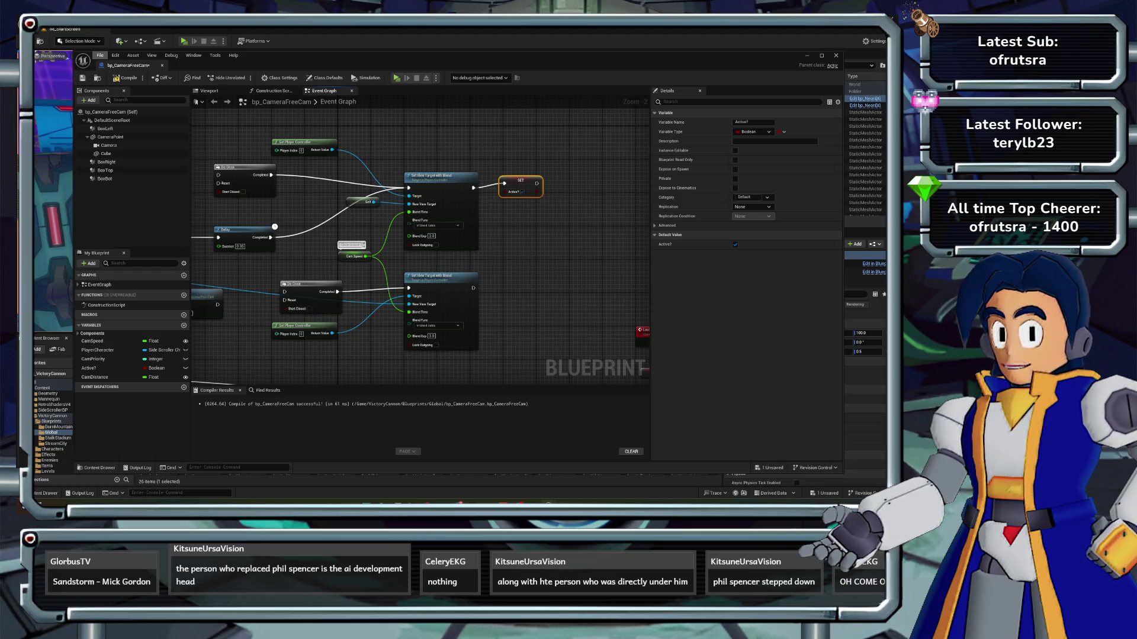
{"action": "left_click", "coordinate": [127, 78]}
{"action": "scroll", "coordinate": [573, 237], "scroll_direction": "down", "scroll_amount": 3}
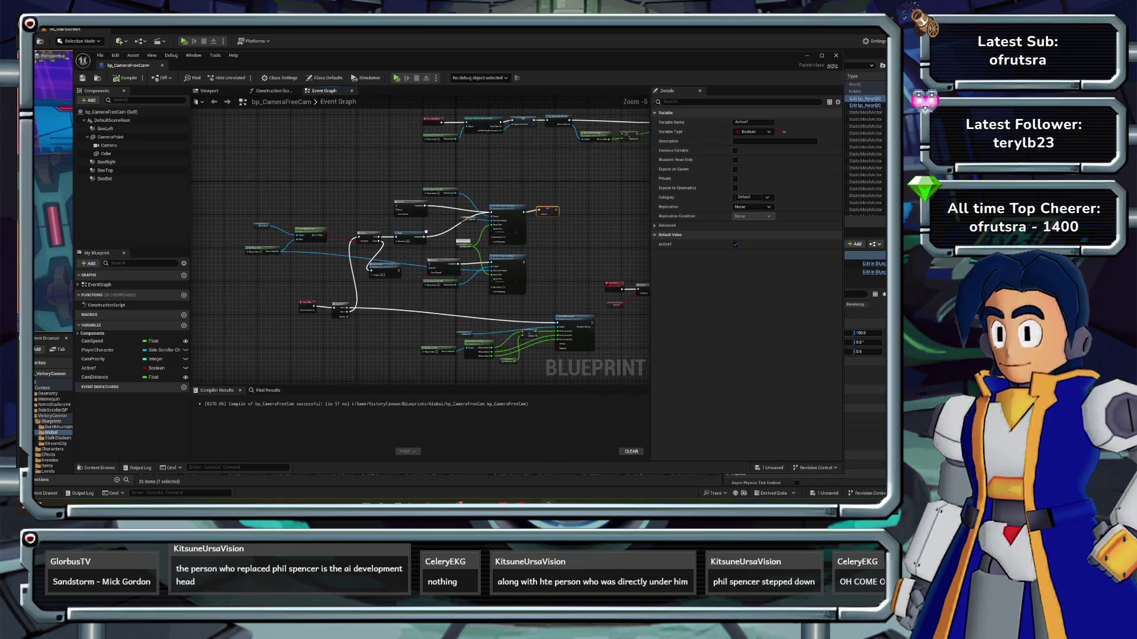
{"action": "scroll", "coordinate": [372, 218], "scroll_direction": "up", "scroll_amount": 3}
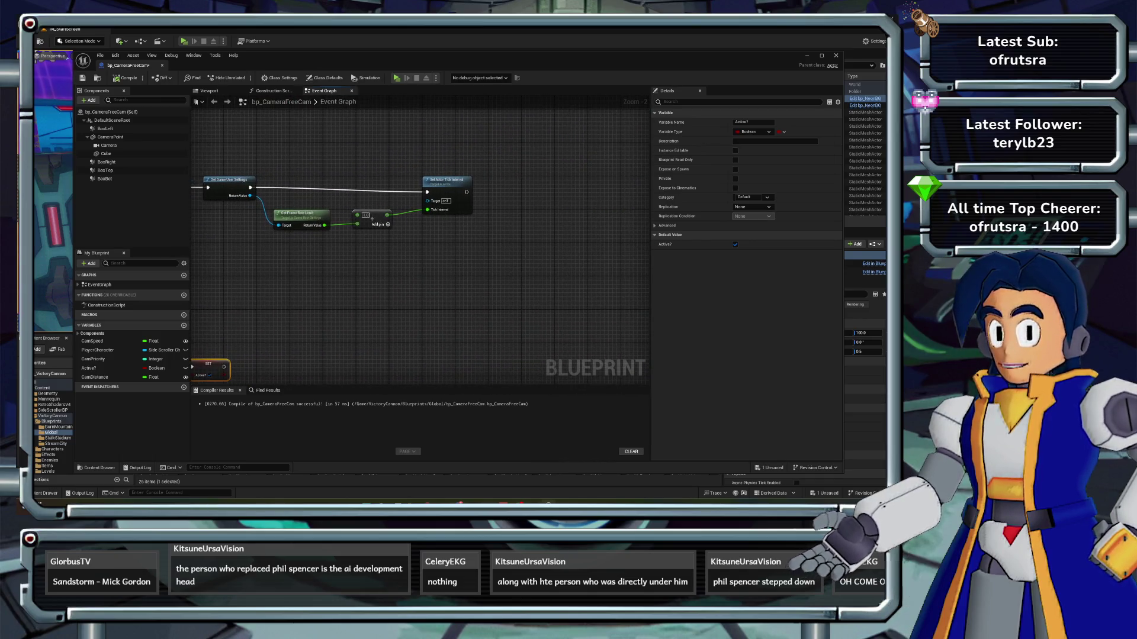
{"action": "mouse_move", "coordinate": [89, 368]}
{"action": "left_mouse_down"}
{"action": "mouse_move", "coordinate": [499, 179]}
{"action": "mouse_move", "coordinate": [475, 192]}
{"action": "left_mouse_up"}
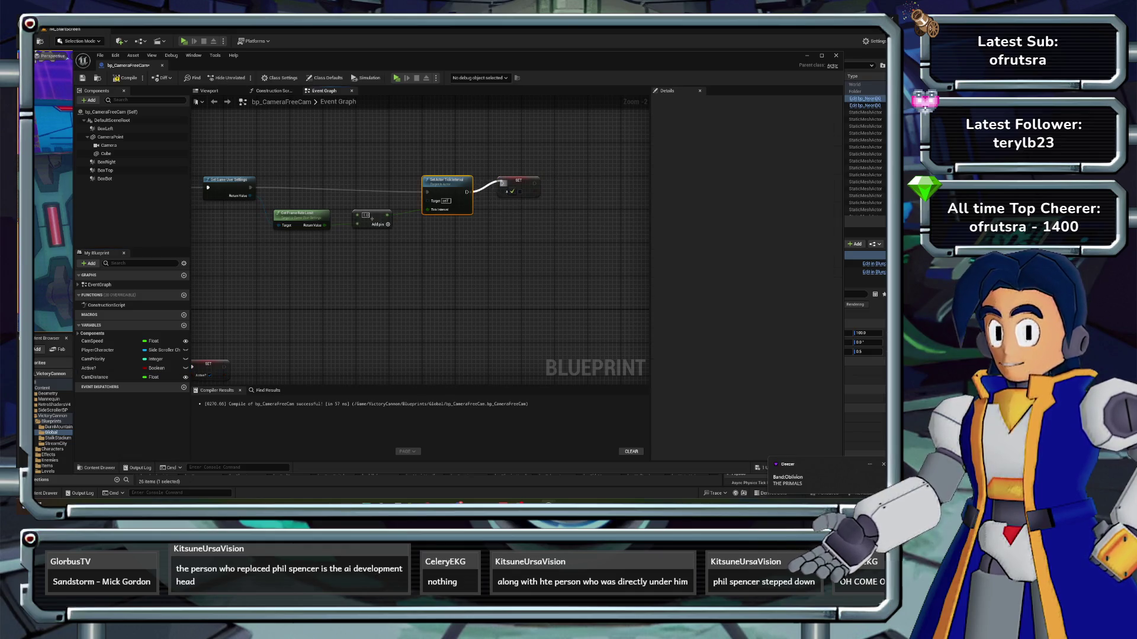
{"action": "left_click", "coordinate": [125, 78]}
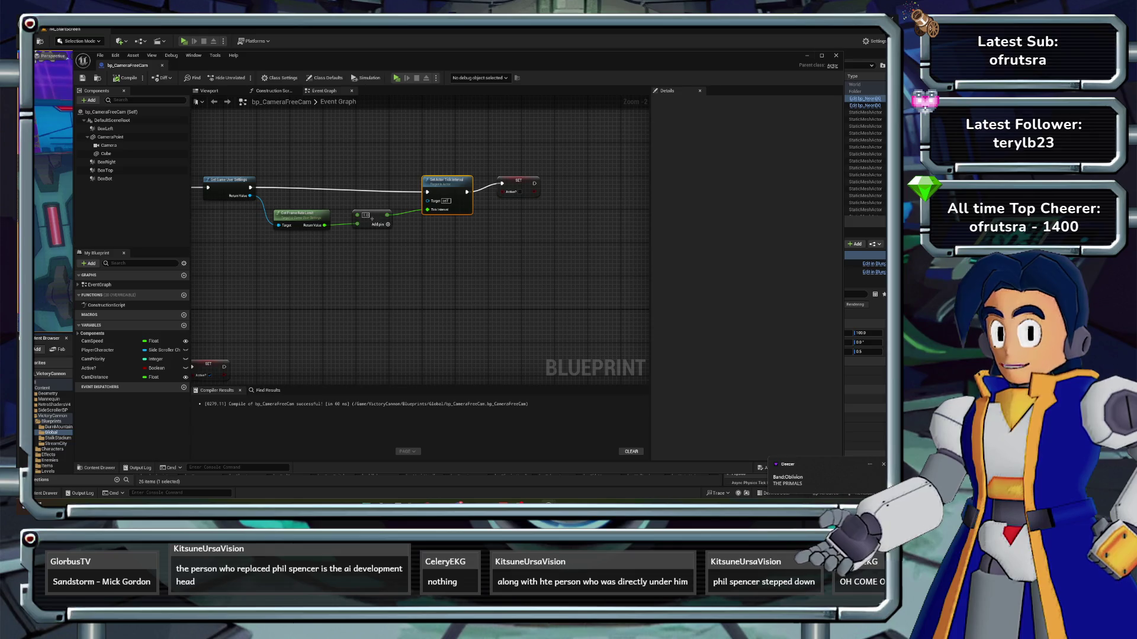
- Leave the bp_CameraFreeCam Blueprint editor and return to the level editor
{"action": "key", "text": "alt+Tab"}
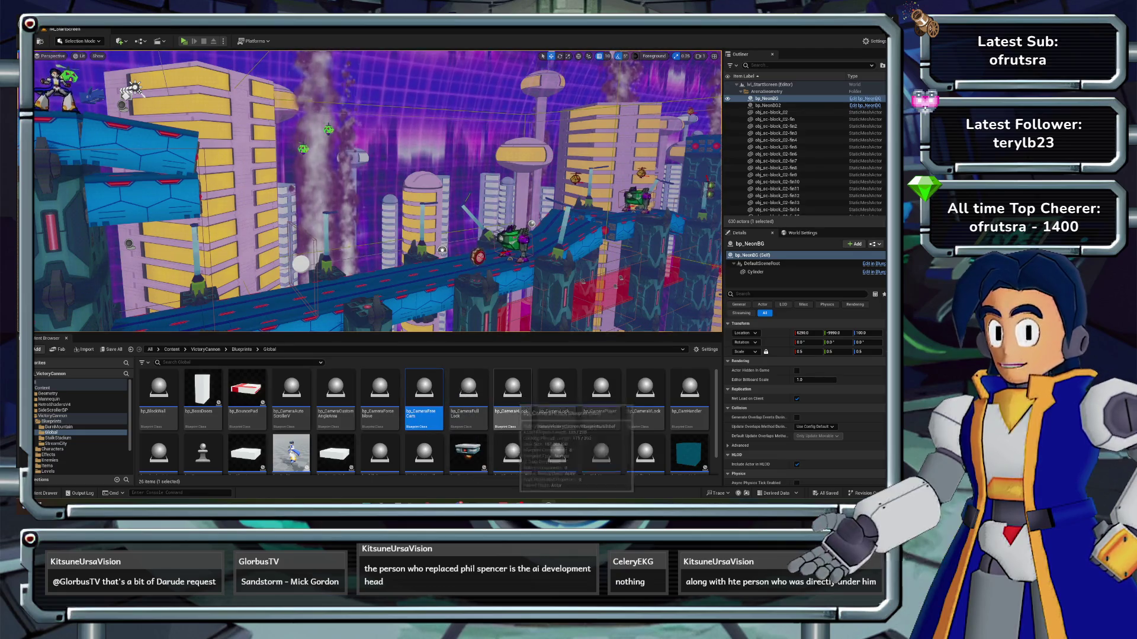
- Open bp_CameraHLock and paste in the copied Branch, Do Once and collision nodes
{"action": "left_click", "coordinate": [512, 394]}
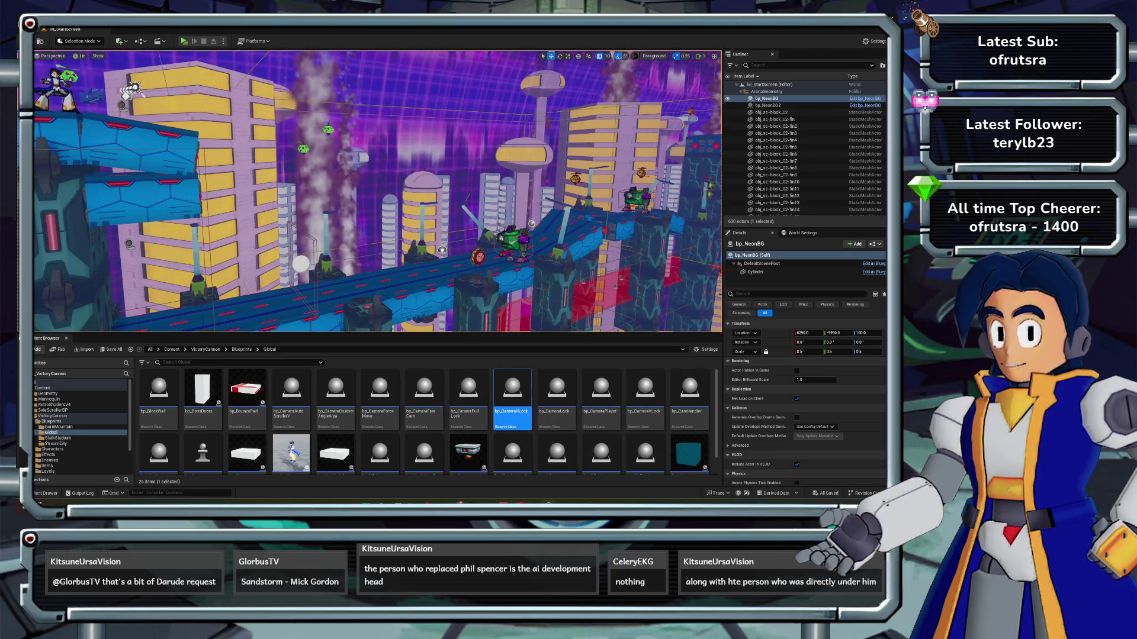
{"action": "double_click", "coordinate": [512, 394]}
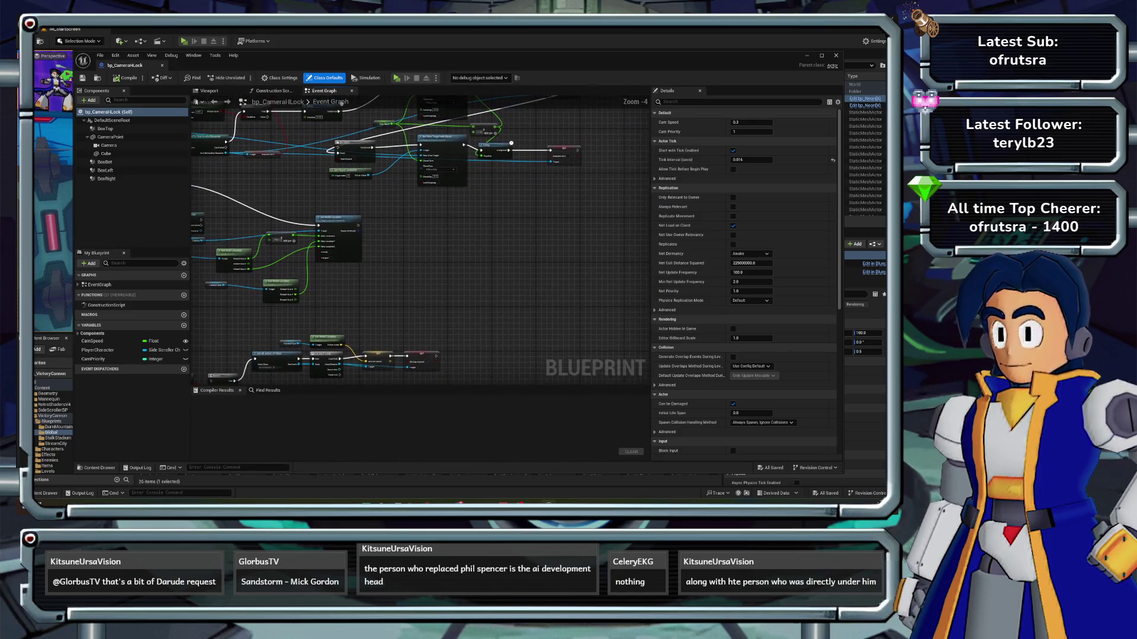
{"action": "key", "text": "ctrl+v"}
{"action": "scroll", "coordinate": [544, 254], "scroll_direction": "up", "scroll_amount": 2}
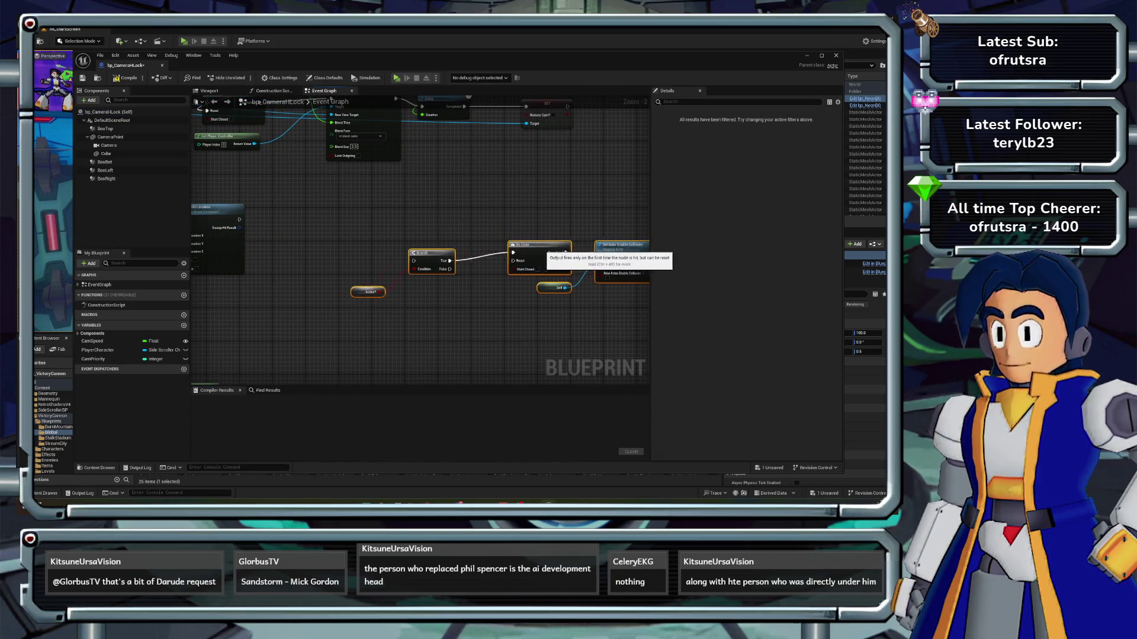
{"action": "left_click_drag", "start_coordinate": [545, 255], "coordinate": [554, 255]}
{"action": "left_click", "coordinate": [503, 332]}
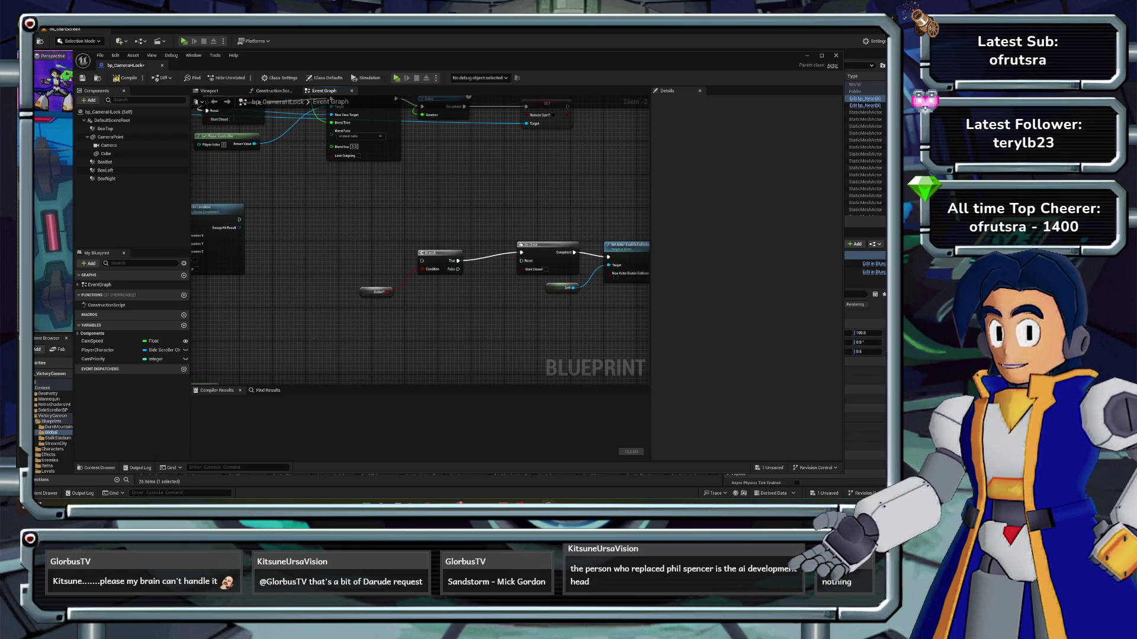
{"action": "left_click_drag", "start_coordinate": [414, 237], "coordinate": [426, 233]}
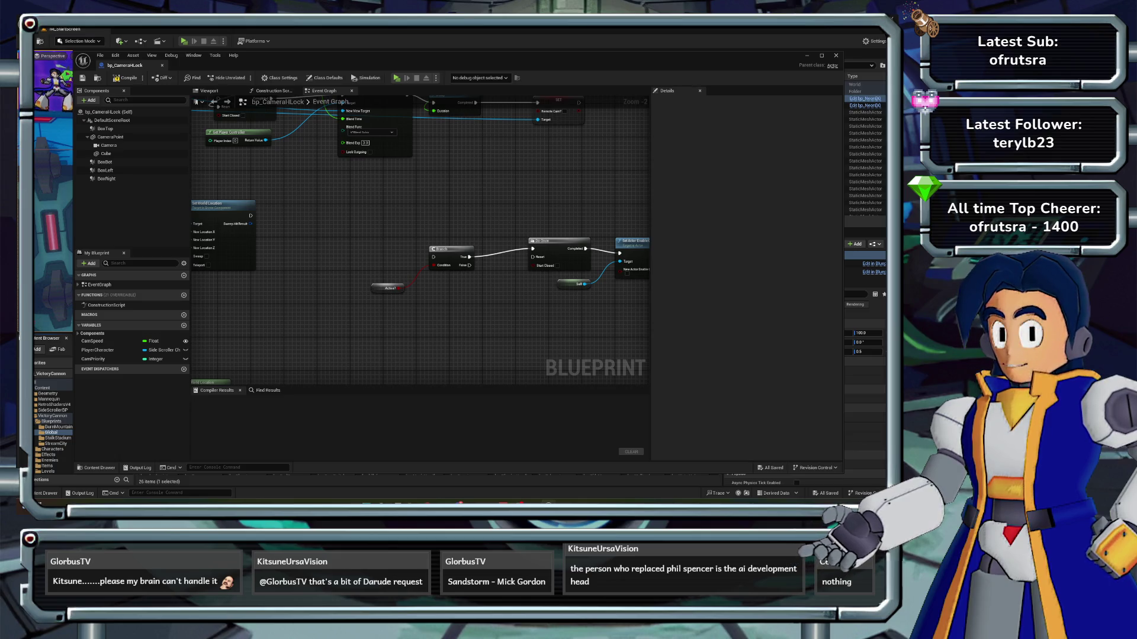
- Add a LockOnExit custom event and connect it to the pasted Branch
{"action": "right_click", "coordinate": [331, 243]}
{"action": "type", "text": "c"}
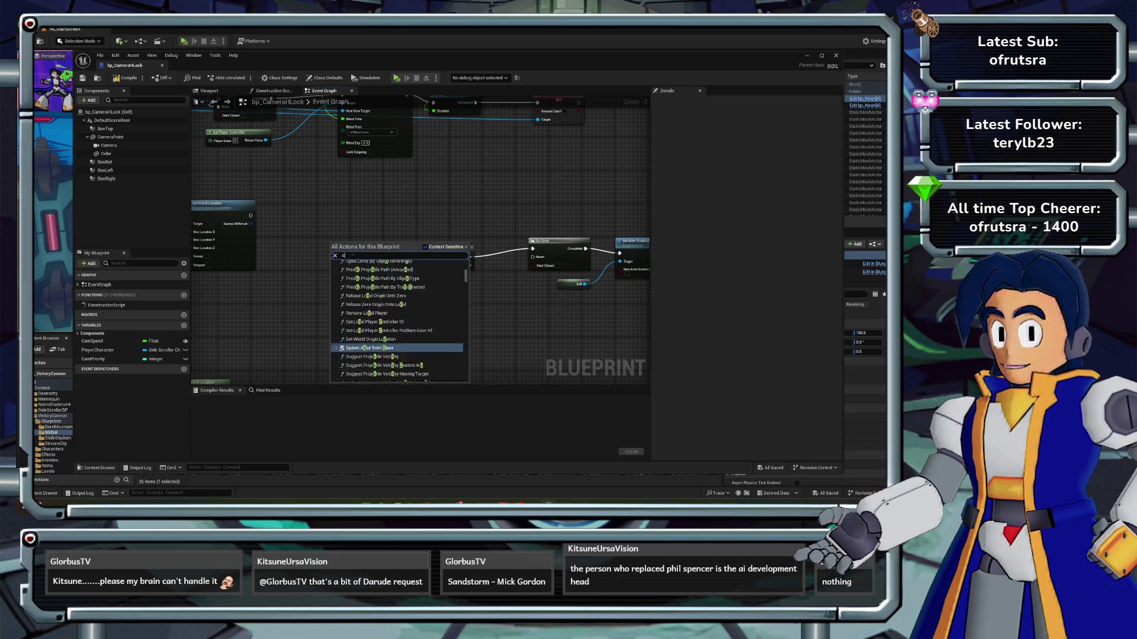
{"action": "type", "text": "ustom"}
{"action": "key", "text": "Return"}
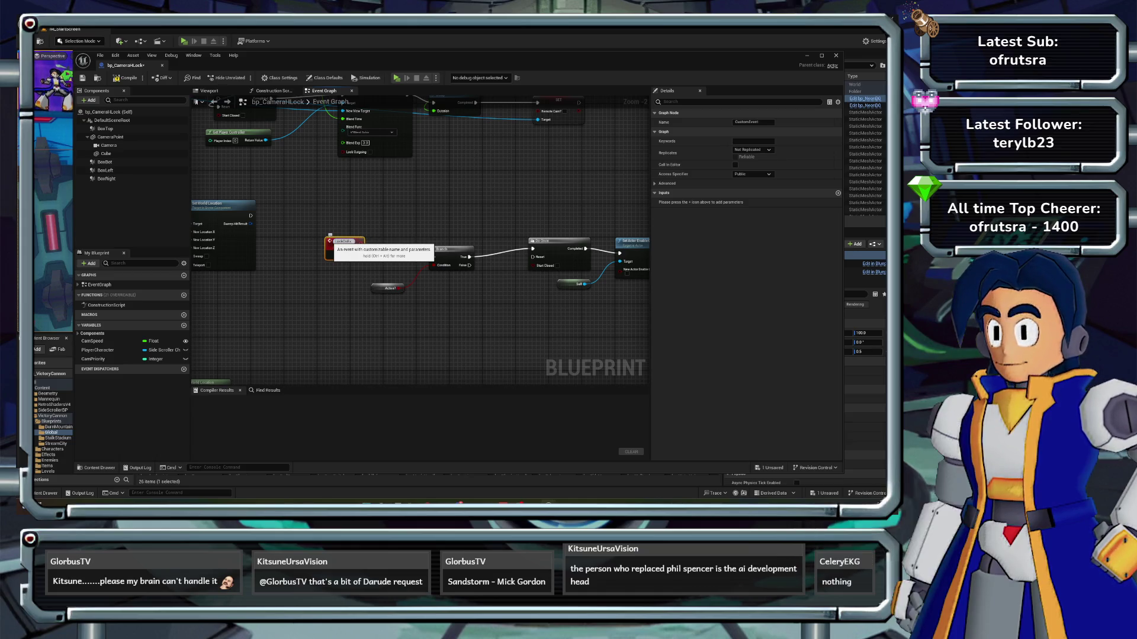
{"action": "scroll", "coordinate": [426, 246], "scroll_direction": "up", "scroll_amount": 2}
{"action": "left_click_drag", "start_coordinate": [341, 256], "coordinate": [438, 265]}
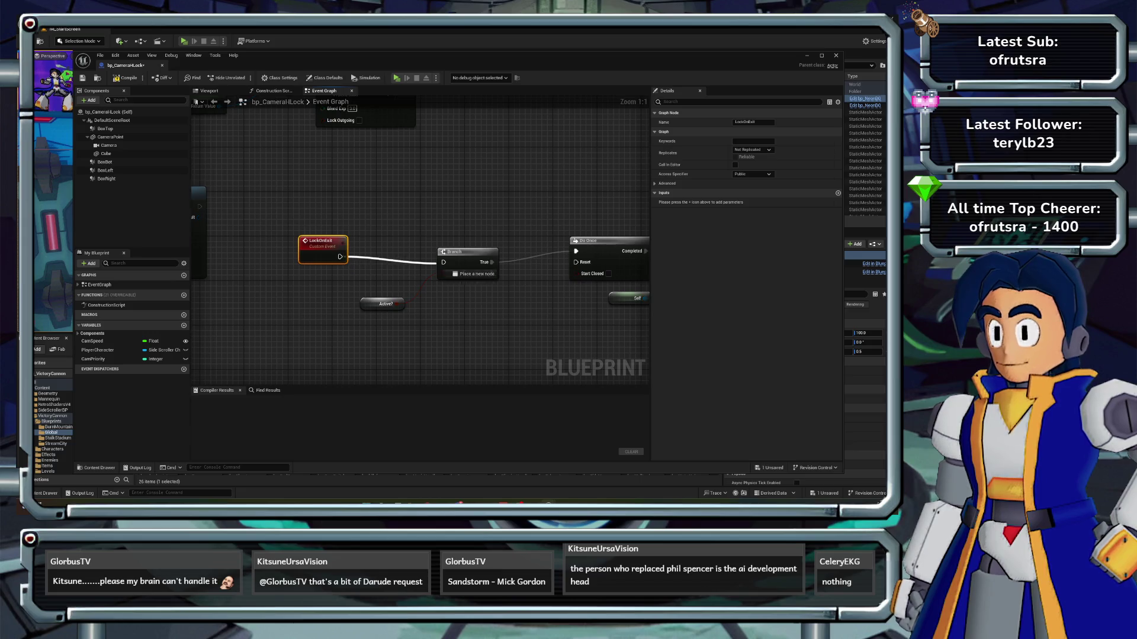
{"action": "scroll", "coordinate": [415, 285], "scroll_direction": "down", "scroll_amount": 5}
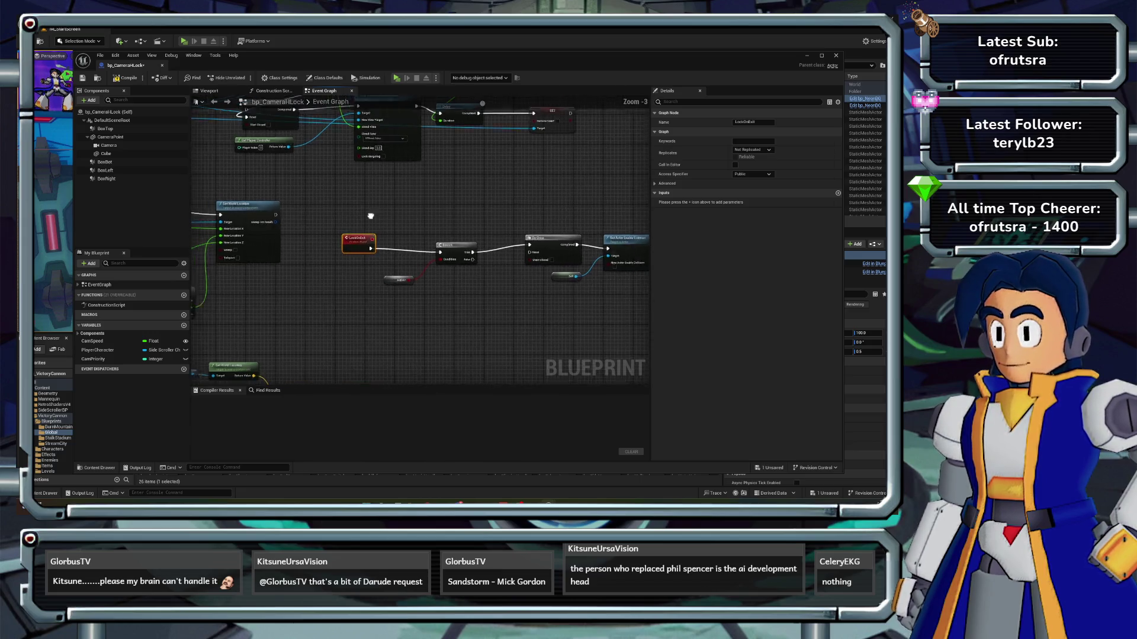
- Shift the Delay and SET Active? nodes right and down, then compile bp_CameraHLock
{"action": "mouse_move", "coordinate": [416, 285]}
{"action": "left_mouse_down"}
{"action": "mouse_move", "coordinate": [308, 285]}
{"action": "mouse_move", "coordinate": [356, 255]}
{"action": "mouse_move", "coordinate": [318, 215]}
{"action": "left_mouse_up"}
{"action": "scroll", "coordinate": [308, 285], "scroll_direction": "up", "scroll_amount": 1}
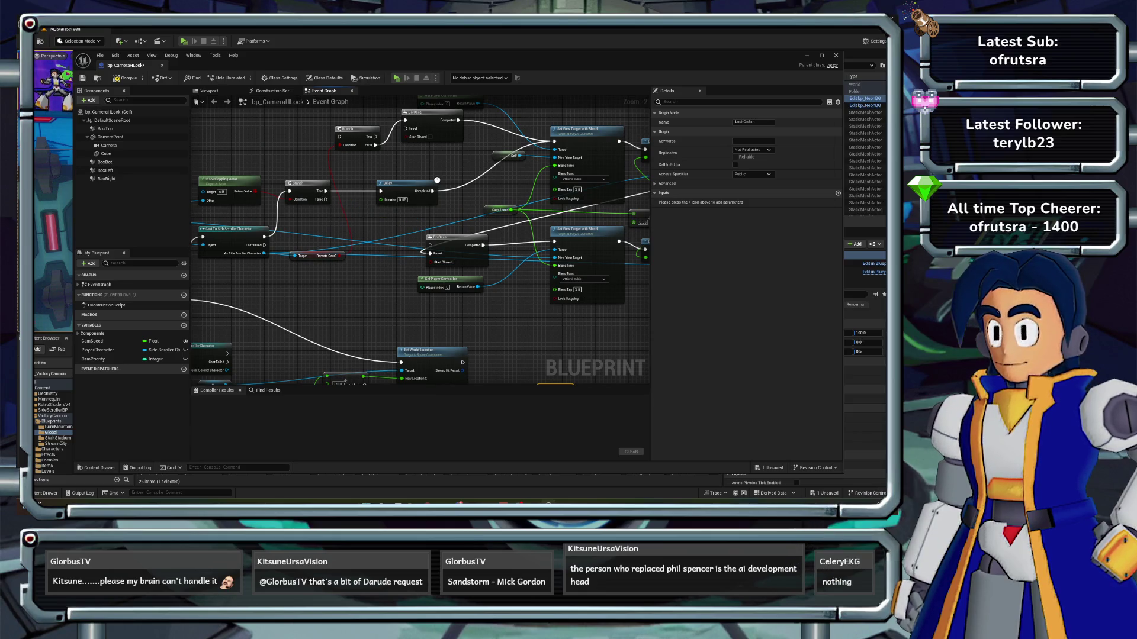
{"action": "left_click_drag", "start_coordinate": [720, 175], "coordinate": [475, 185]}
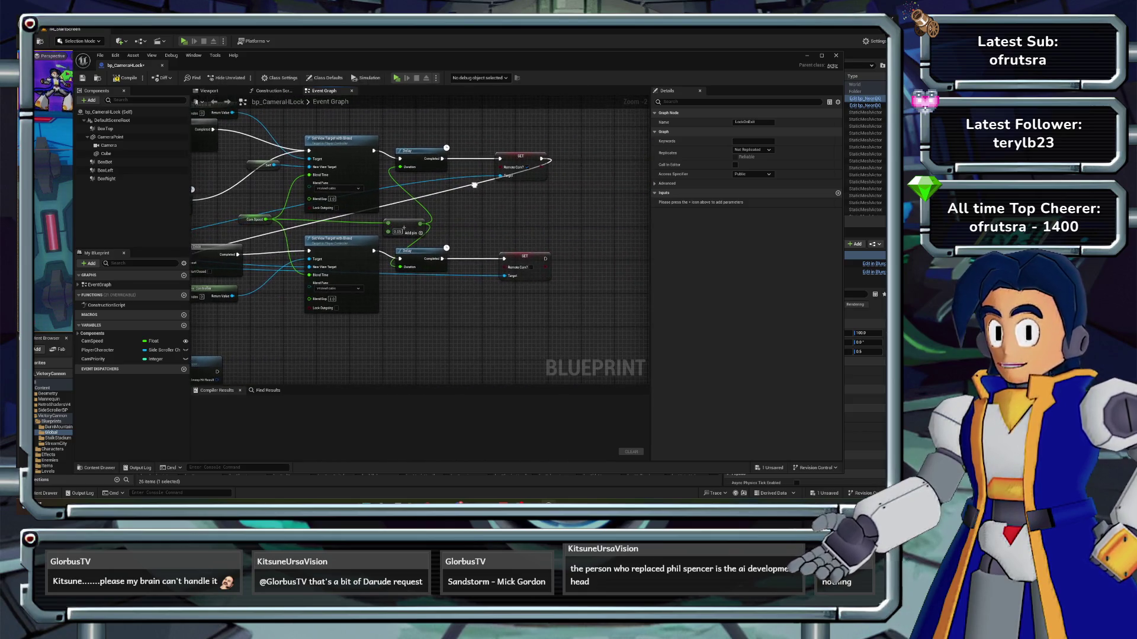
{"action": "scroll", "coordinate": [475, 185], "scroll_direction": "down", "scroll_amount": 3}
{"action": "left_click_drag", "start_coordinate": [284, 177], "coordinate": [323, 187]}
{"action": "mouse_move", "coordinate": [339, 243]}
{"action": "left_mouse_down"}
{"action": "mouse_move", "coordinate": [349, 231]}
{"action": "mouse_move", "coordinate": [400, 263]}
{"action": "mouse_move", "coordinate": [397, 279]}
{"action": "mouse_move", "coordinate": [313, 286]}
{"action": "mouse_move", "coordinate": [372, 344]}
{"action": "mouse_move", "coordinate": [372, 379]}
{"action": "mouse_move", "coordinate": [253, 368]}
{"action": "mouse_move", "coordinate": [164, 379]}
{"action": "left_mouse_up"}
{"action": "scroll", "coordinate": [344, 318], "scroll_direction": "up", "scroll_amount": 1}
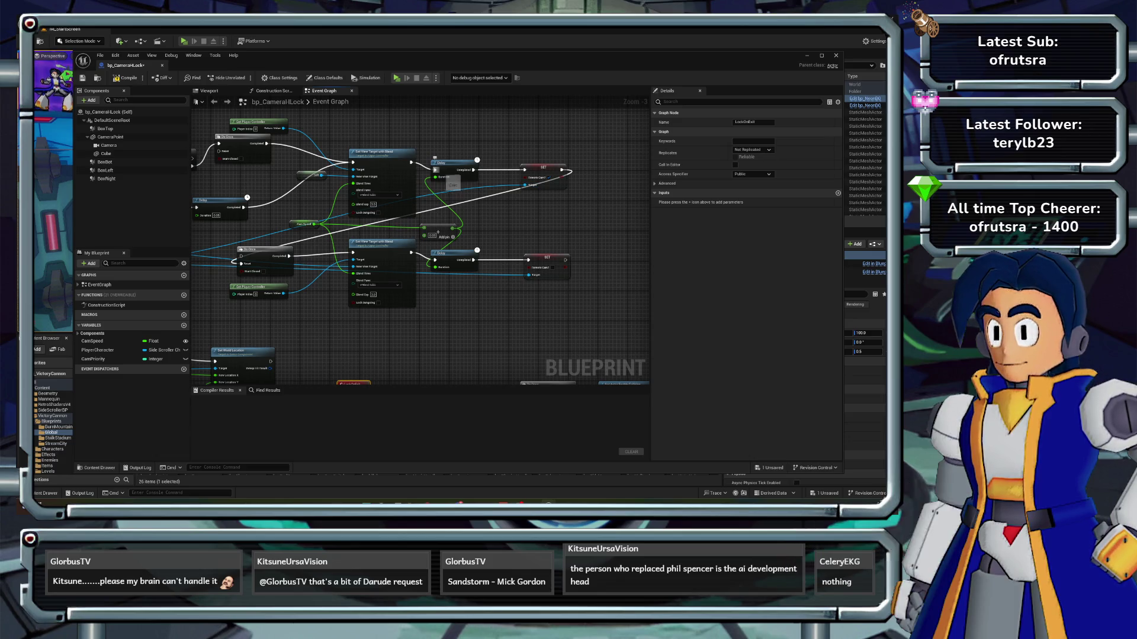
{"action": "mouse_move", "coordinate": [569, 193]}
{"action": "left_mouse_down"}
{"action": "mouse_move", "coordinate": [587, 185]}
{"action": "mouse_move", "coordinate": [644, 200]}
{"action": "left_mouse_up"}
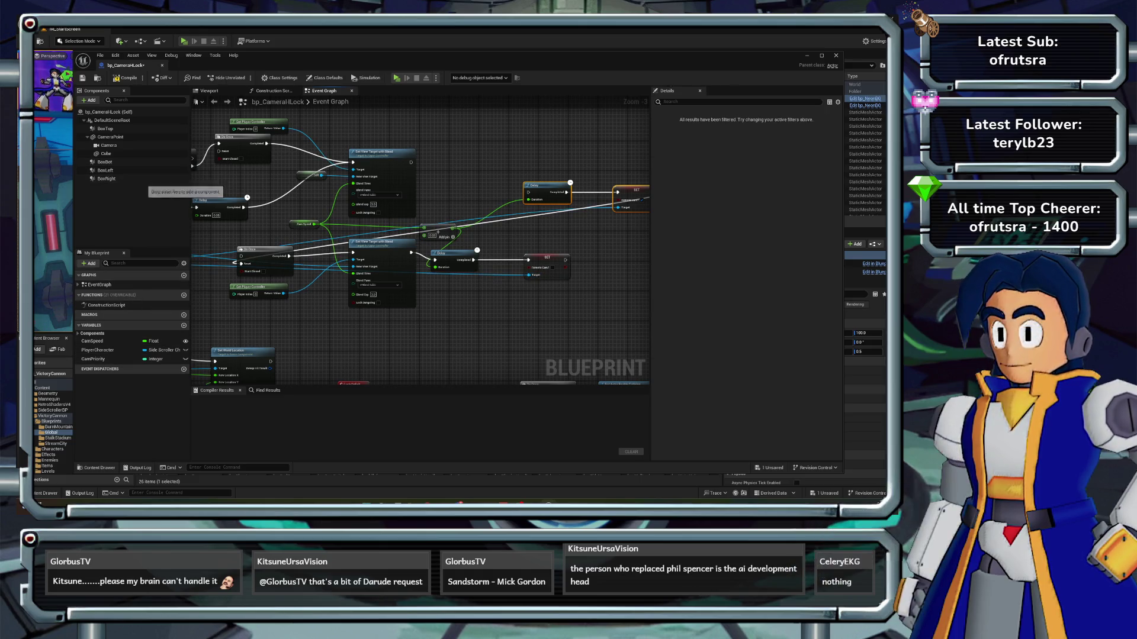
{"action": "left_click", "coordinate": [125, 78]}
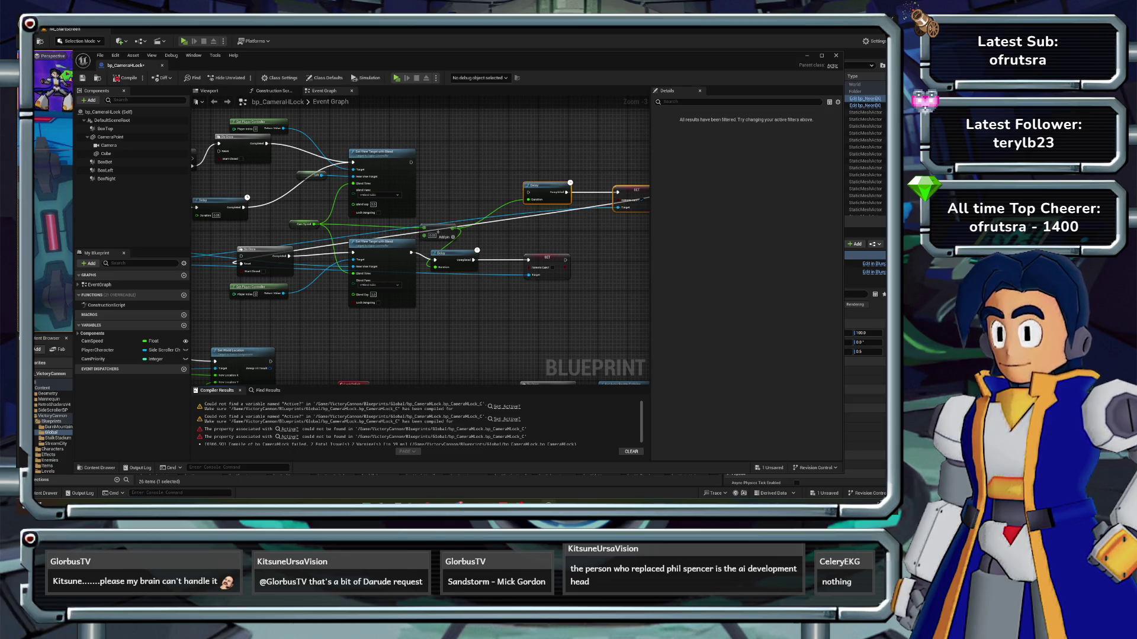
- Undo the broken pin links, recompile, and delete the Cast To SideScrollerCharacter and Camera nodes
{"action": "key", "text": "ctrl+z"}
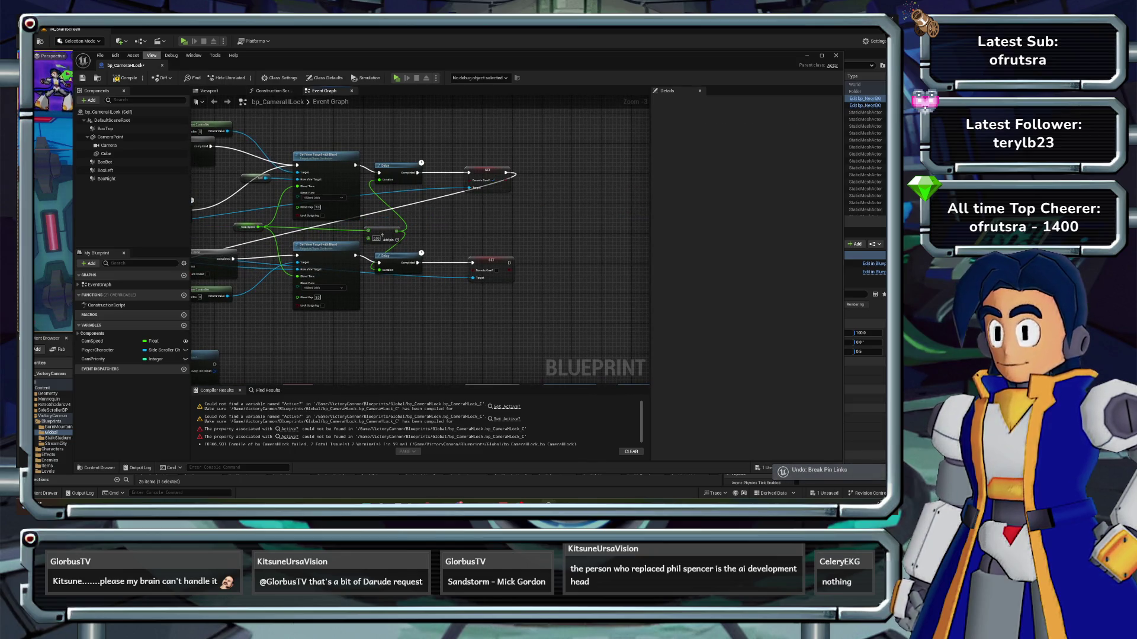
{"action": "left_click", "coordinate": [125, 78]}
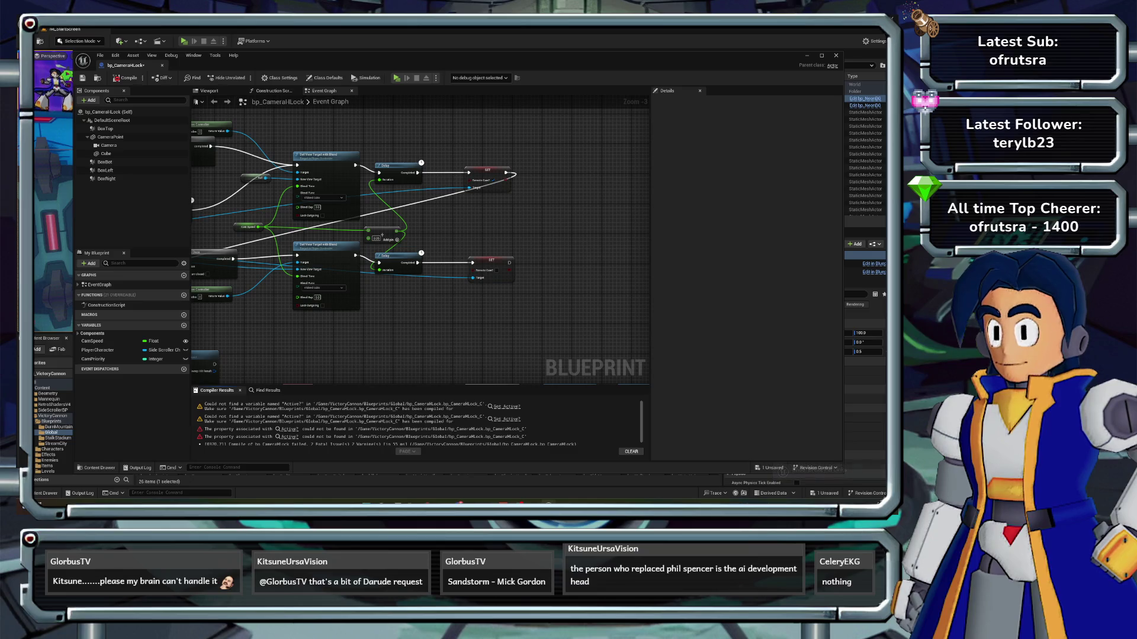
{"action": "left_click_drag", "start_coordinate": [414, 237], "coordinate": [687, 211]}
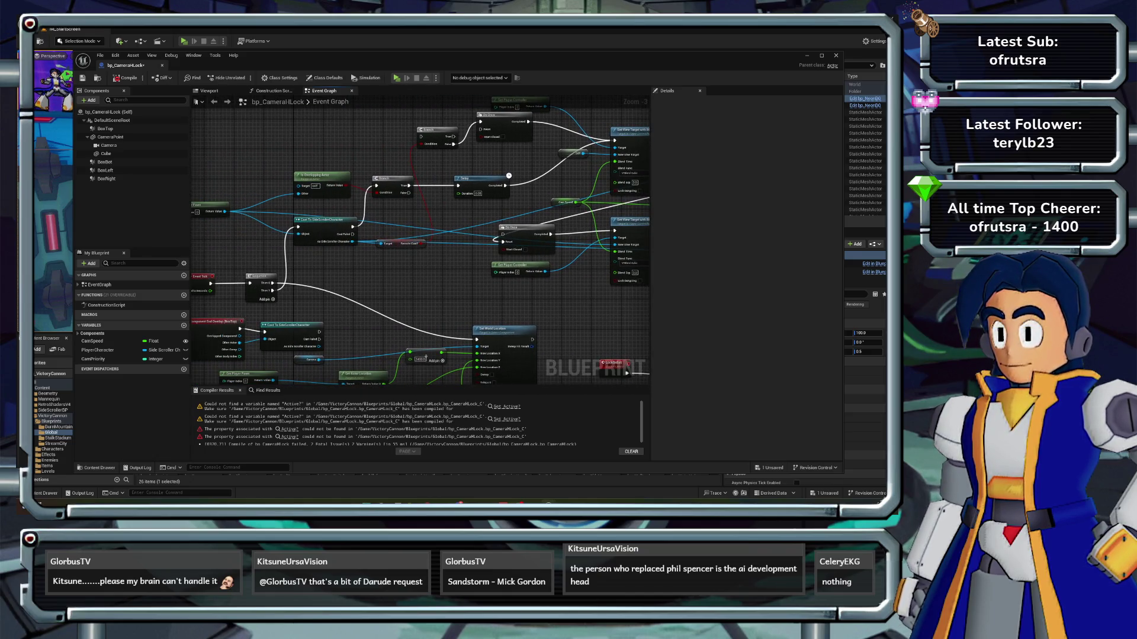
{"action": "left_click_drag", "start_coordinate": [450, 237], "coordinate": [440, 242]}
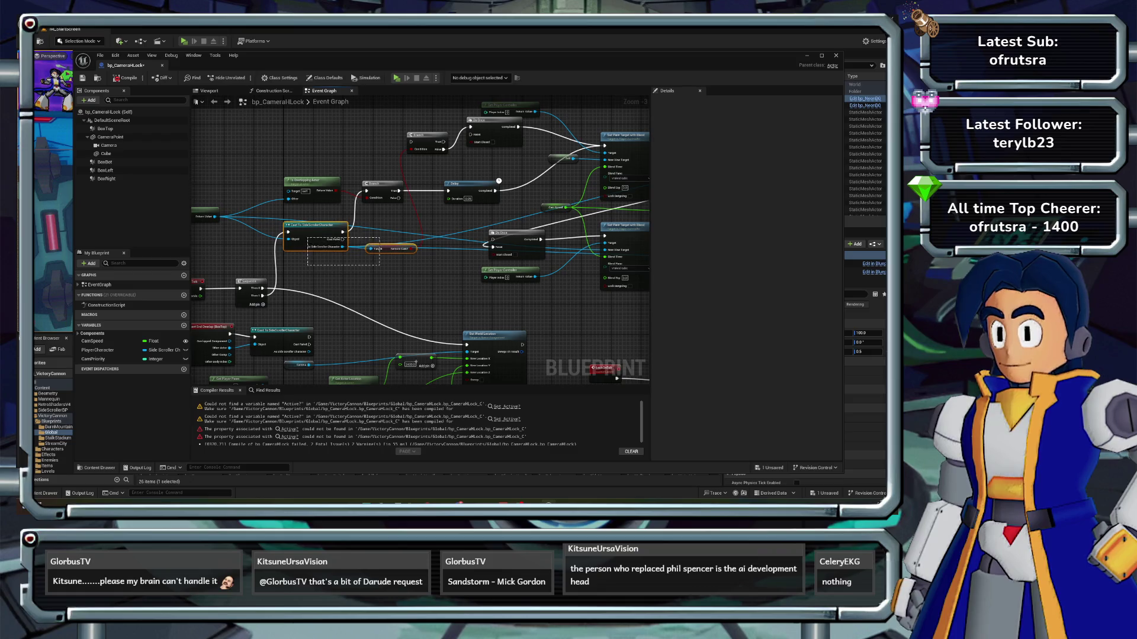
{"action": "key", "text": "Delete"}
{"action": "mouse_move", "coordinate": [334, 270]}
{"action": "left_mouse_down"}
{"action": "mouse_move", "coordinate": [369, 210]}
{"action": "mouse_move", "coordinate": [341, 258]}
{"action": "left_mouse_up"}
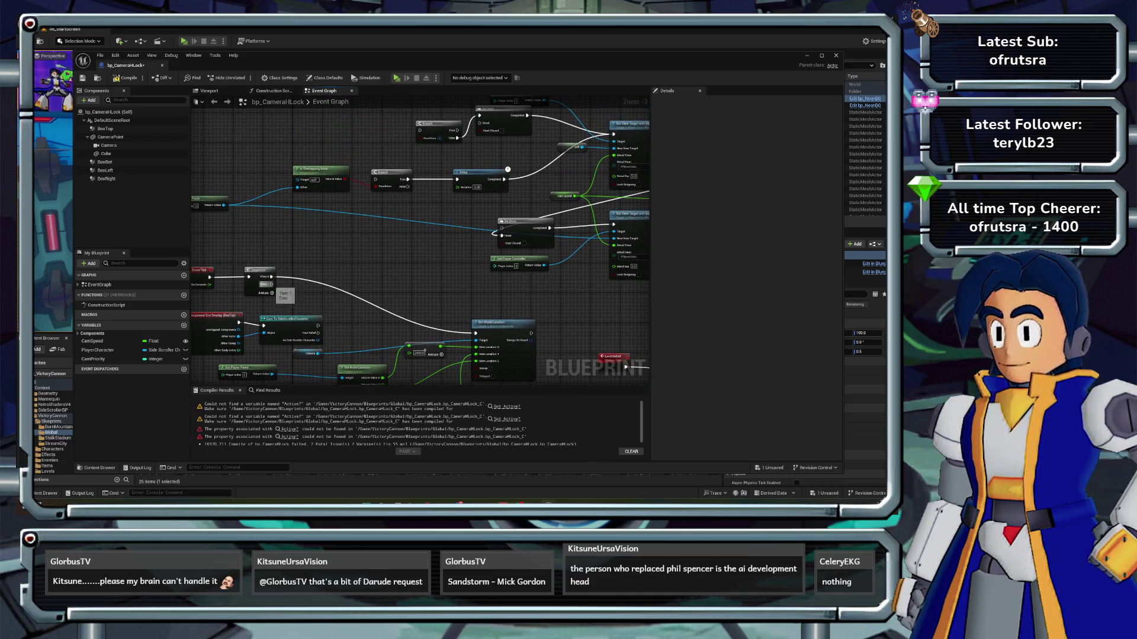
- Wire the Sequence's Then 1 output to the Branch and delete both SET nodes
{"action": "mouse_move", "coordinate": [271, 284]}
{"action": "left_mouse_down"}
{"action": "mouse_move", "coordinate": [388, 145]}
{"action": "mouse_move", "coordinate": [418, 146]}
{"action": "mouse_move", "coordinate": [376, 179]}
{"action": "left_mouse_up"}
{"action": "mouse_move", "coordinate": [396, 226]}
{"action": "left_mouse_down"}
{"action": "mouse_move", "coordinate": [251, 242]}
{"action": "mouse_move", "coordinate": [133, 236]}
{"action": "left_mouse_up"}
{"action": "mouse_move", "coordinate": [583, 215]}
{"action": "left_mouse_down"}
{"action": "mouse_move", "coordinate": [594, 263]}
{"action": "mouse_move", "coordinate": [589, 241]}
{"action": "mouse_move", "coordinate": [613, 242]}
{"action": "left_mouse_up"}
{"action": "key", "text": "Delete"}
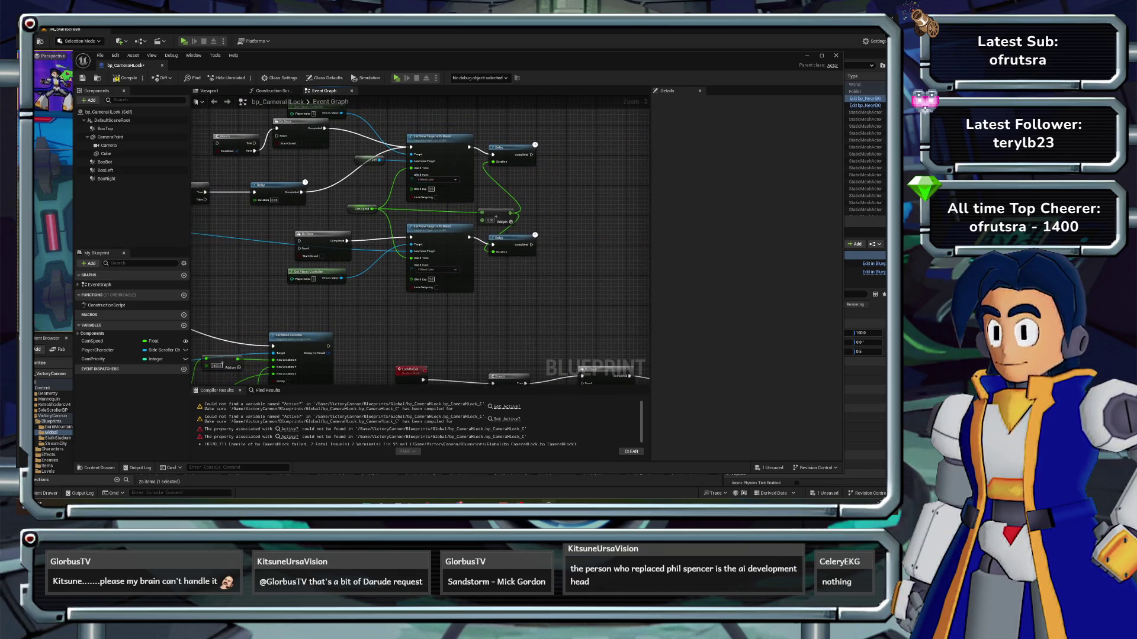
- Reposition the Get Player Controller nodes and delete both Delay nodes and the Add node
{"action": "left_click_drag", "start_coordinate": [314, 272], "coordinate": [325, 271]}
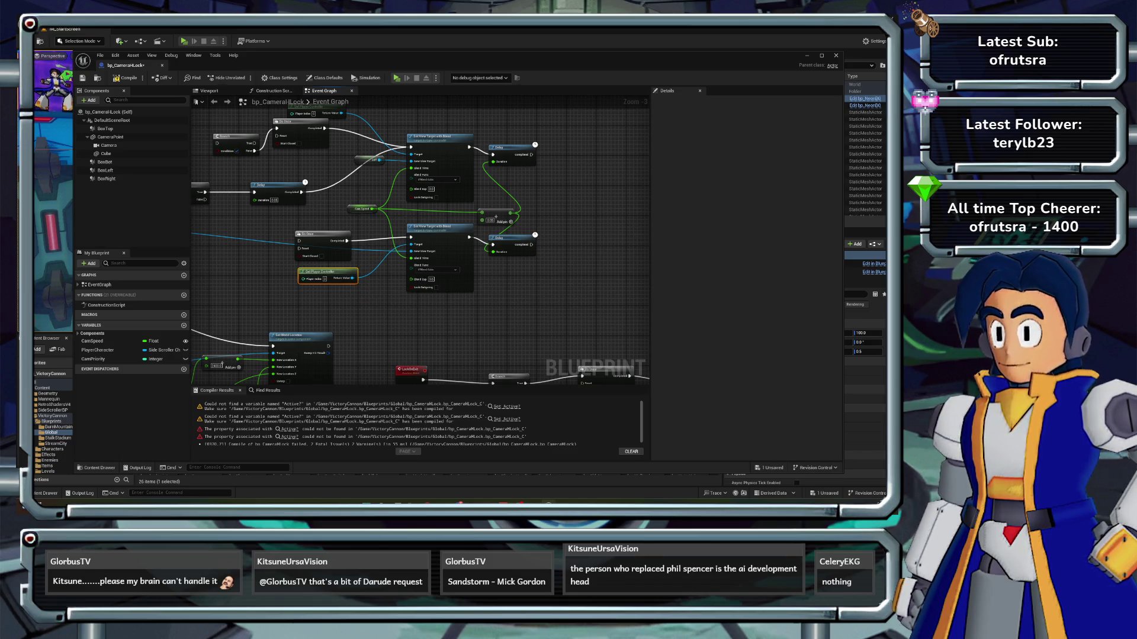
{"action": "scroll", "coordinate": [420, 244], "scroll_direction": "up", "scroll_amount": 2}
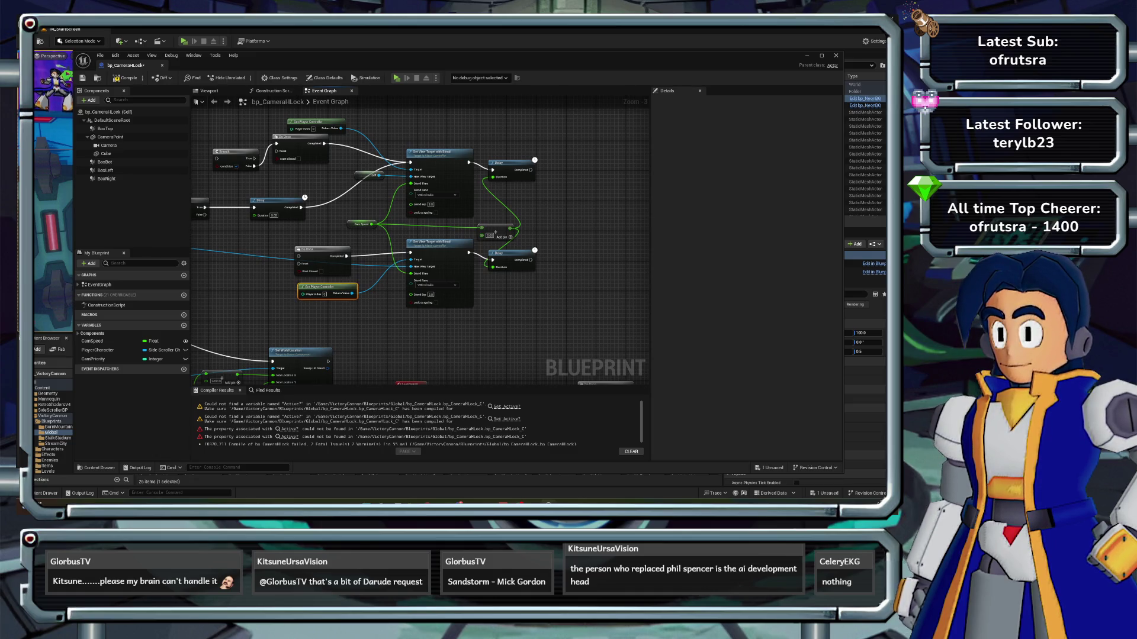
{"action": "scroll", "coordinate": [420, 249], "scroll_direction": "up", "scroll_amount": 2}
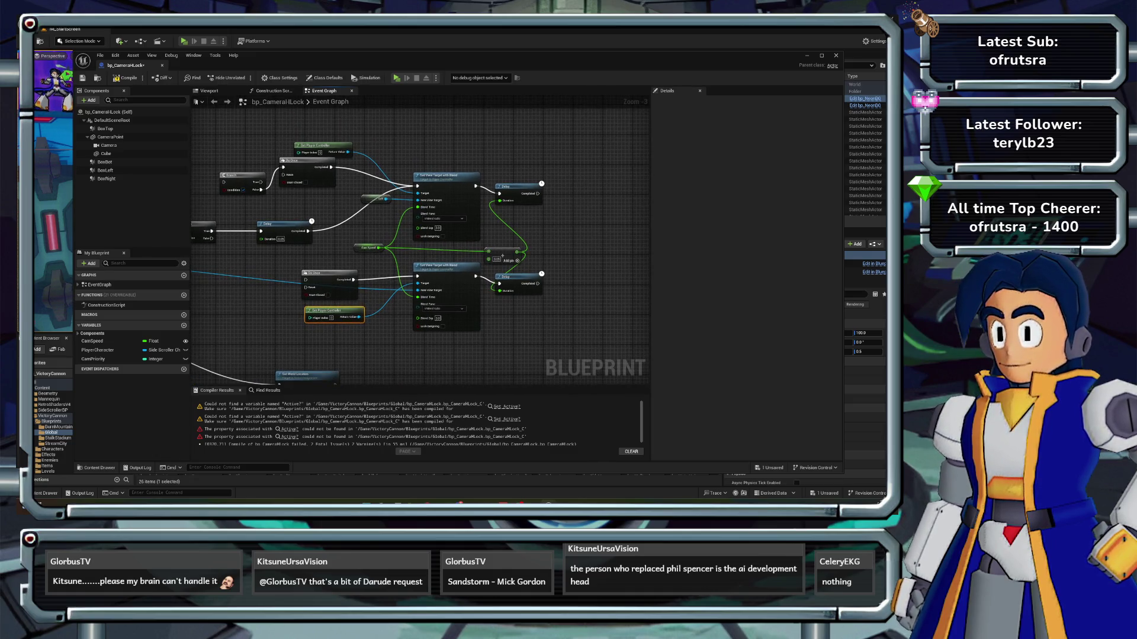
{"action": "left_click_drag", "start_coordinate": [319, 146], "coordinate": [320, 130]}
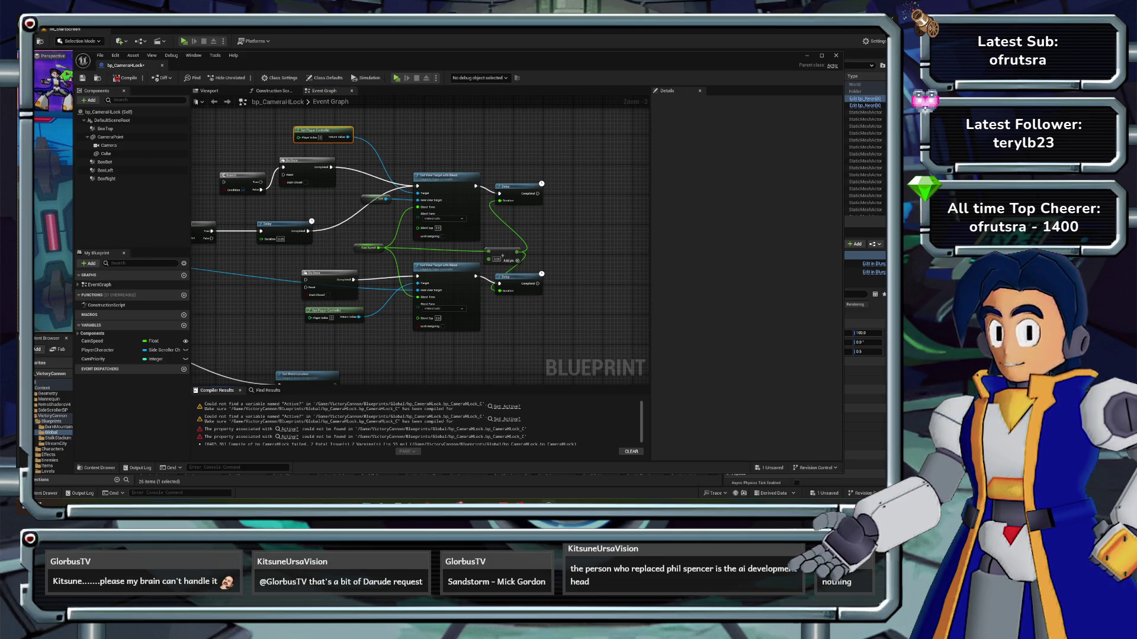
{"action": "left_click_drag", "start_coordinate": [474, 237], "coordinate": [341, 254]}
{"action": "scroll", "coordinate": [426, 232], "scroll_direction": "up", "scroll_amount": 1}
{"action": "mouse_move", "coordinate": [423, 174]}
{"action": "left_mouse_down"}
{"action": "mouse_move", "coordinate": [410, 312]}
{"action": "mouse_move", "coordinate": [391, 341]}
{"action": "left_mouse_up"}
{"action": "key", "text": "Delete"}
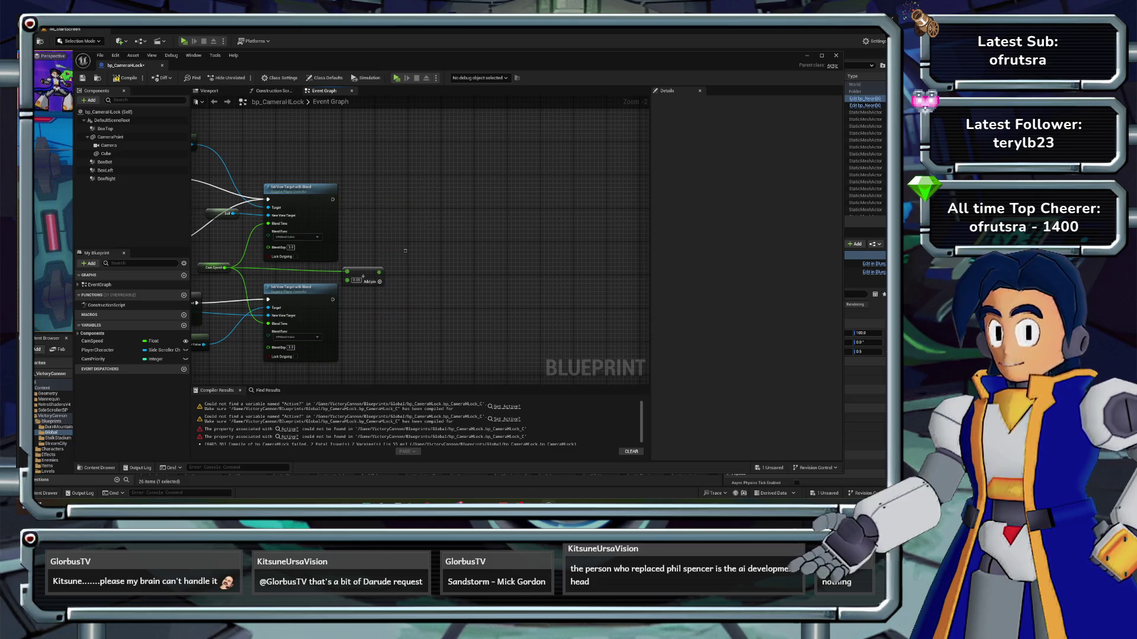
{"action": "key", "text": "Delete"}
{"action": "left_click_drag", "start_coordinate": [363, 276], "coordinate": [395, 282]}
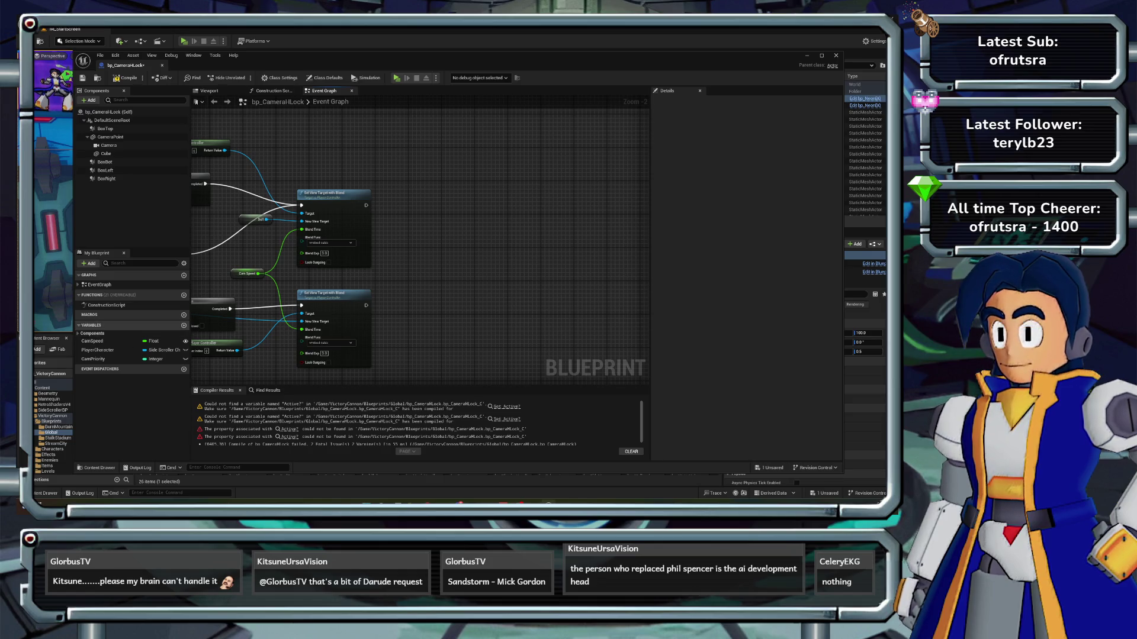
- Create Boolean variable Active? and place a SET Active? node after Set View Target with Blend
{"action": "left_click", "coordinate": [184, 325]}
{"action": "type", "text": "Active"}
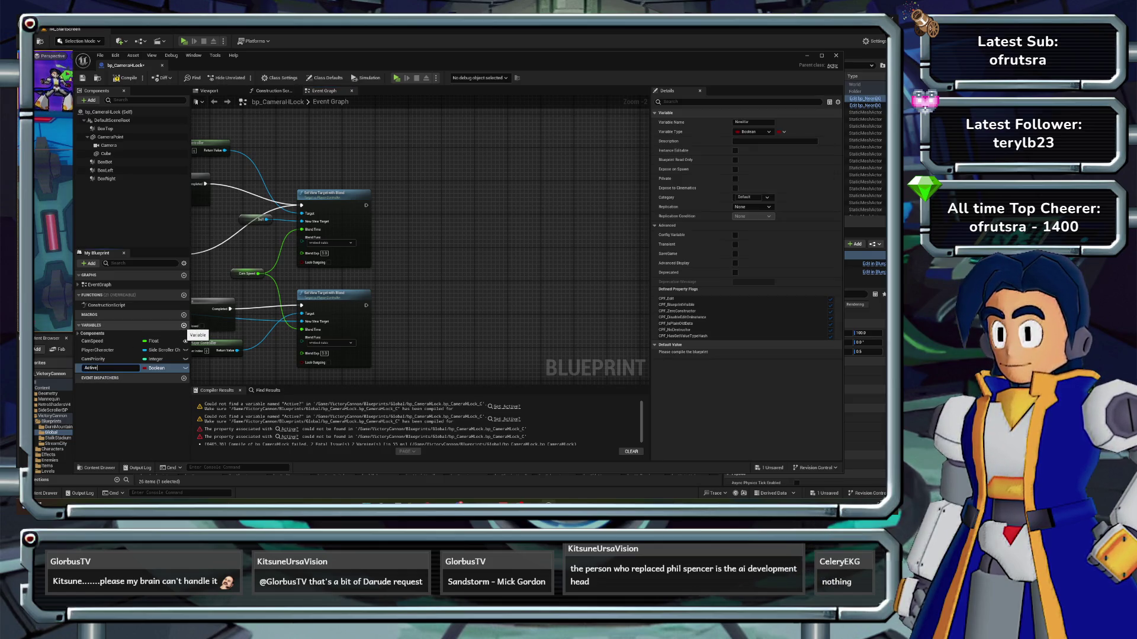
{"action": "type", "text": "?"}
{"action": "key", "text": "Return"}
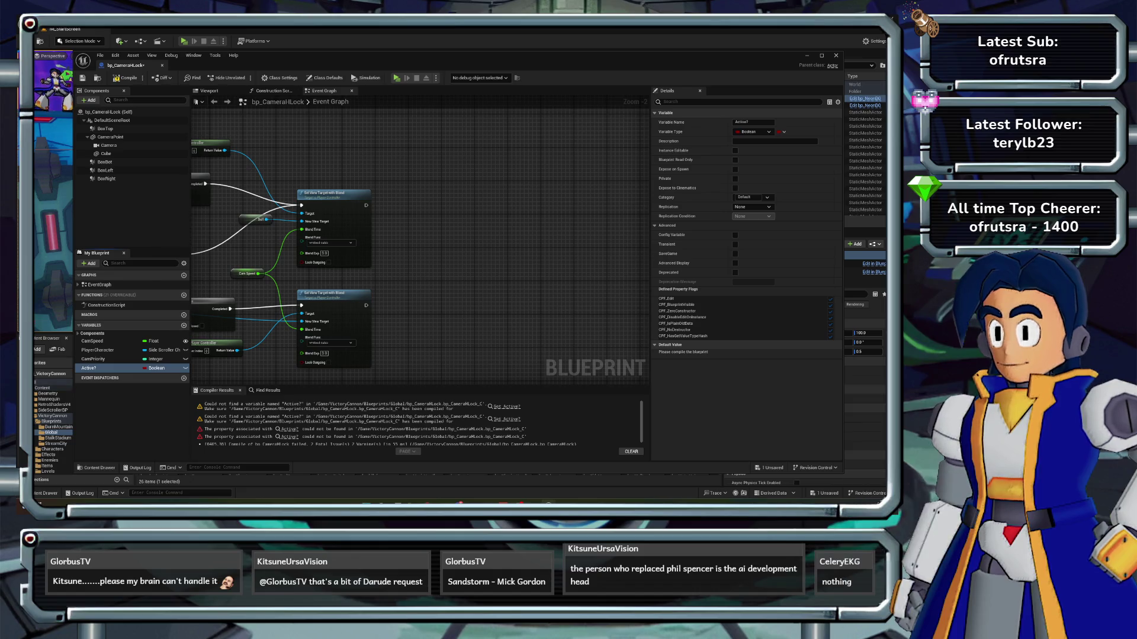
{"action": "left_click_drag", "start_coordinate": [166, 368], "coordinate": [170, 350]}
{"action": "left_click_drag", "start_coordinate": [443, 209], "coordinate": [406, 205]}
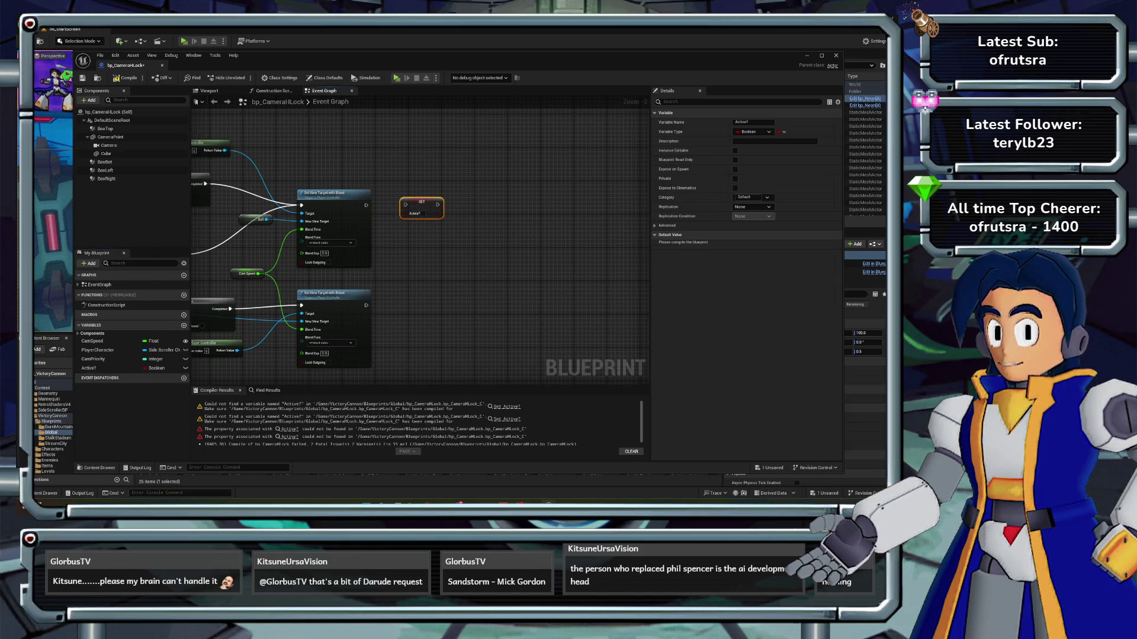
{"action": "left_click", "coordinate": [417, 223]}
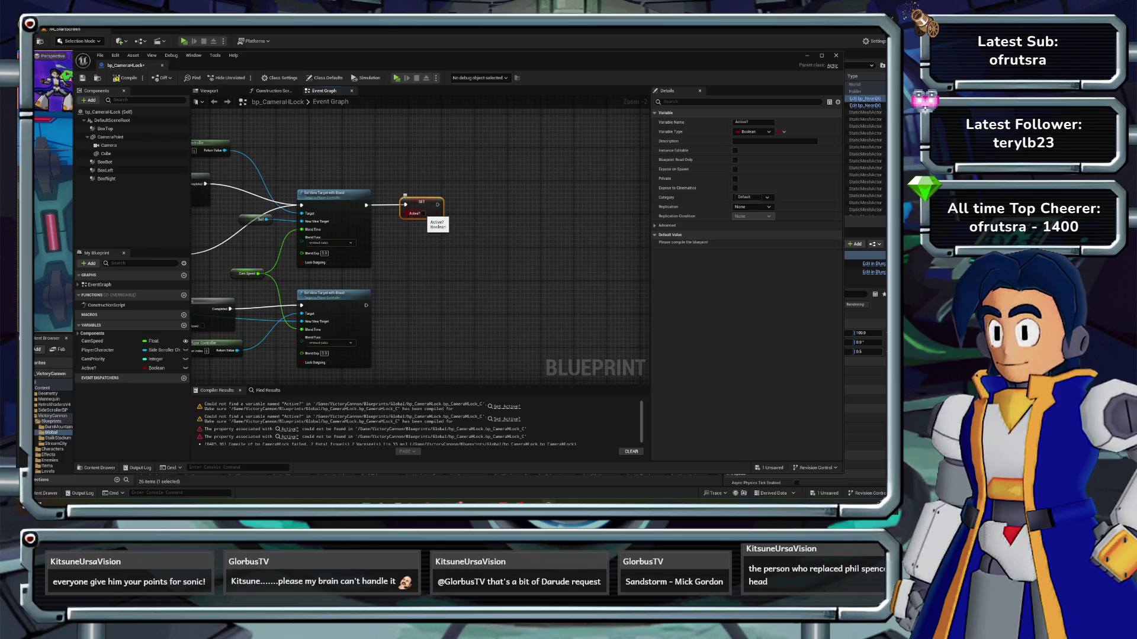
{"action": "scroll", "coordinate": [427, 217], "scroll_direction": "down", "scroll_amount": 3}
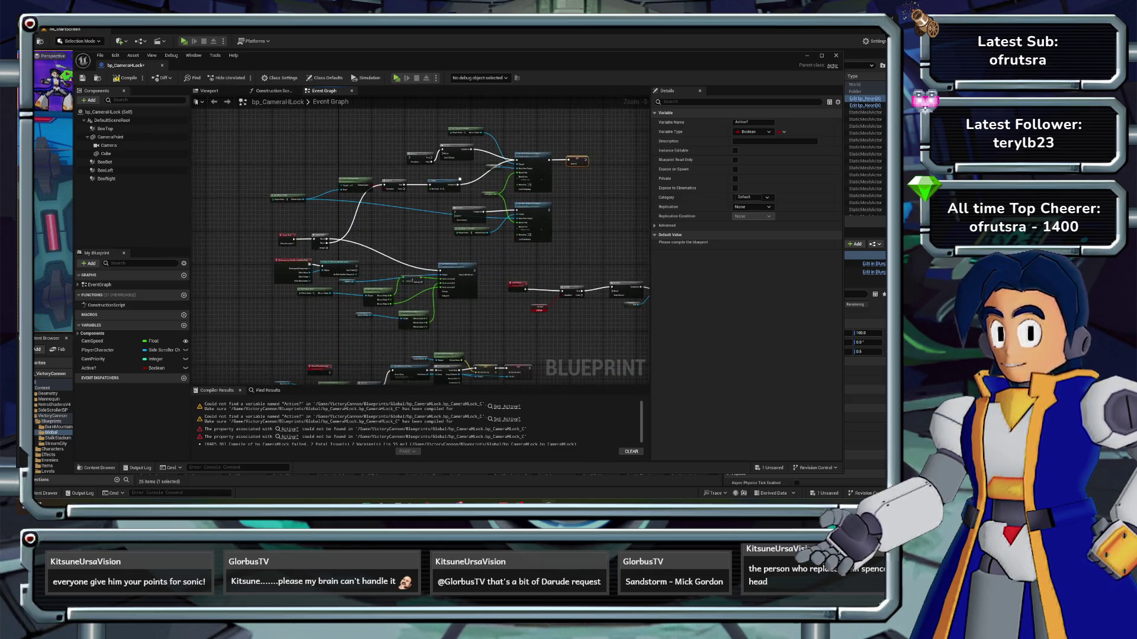
{"action": "scroll", "coordinate": [355, 249], "scroll_direction": "up", "scroll_amount": 2}
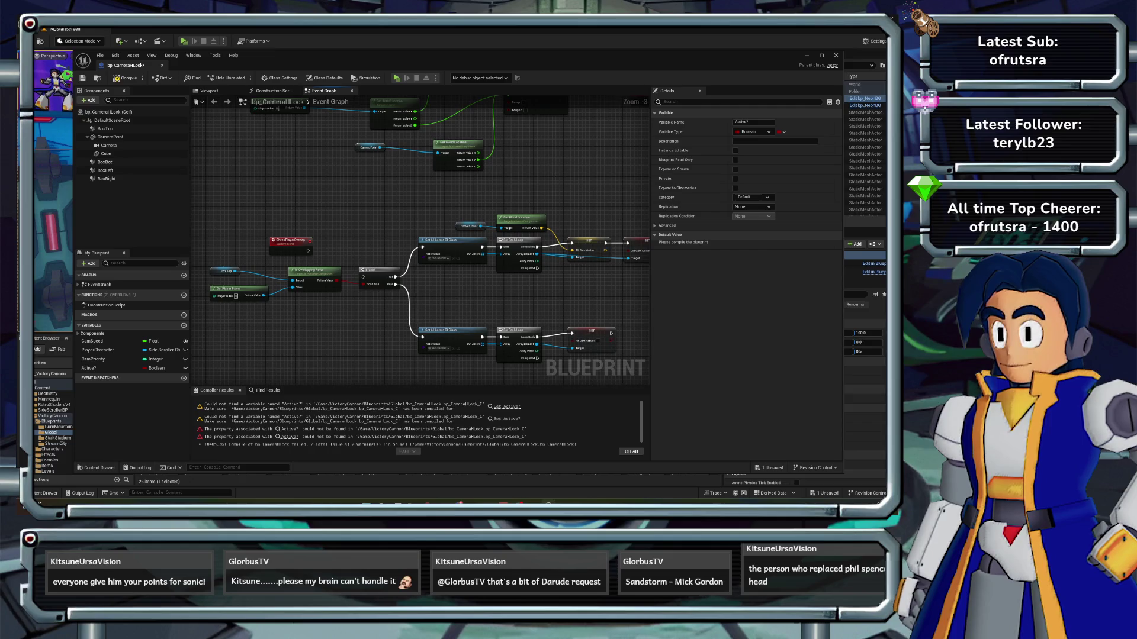
{"action": "mouse_move", "coordinate": [415, 237]}
{"action": "left_mouse_down"}
{"action": "mouse_move", "coordinate": [401, 250]}
{"action": "mouse_move", "coordinate": [450, 296]}
{"action": "left_mouse_up"}
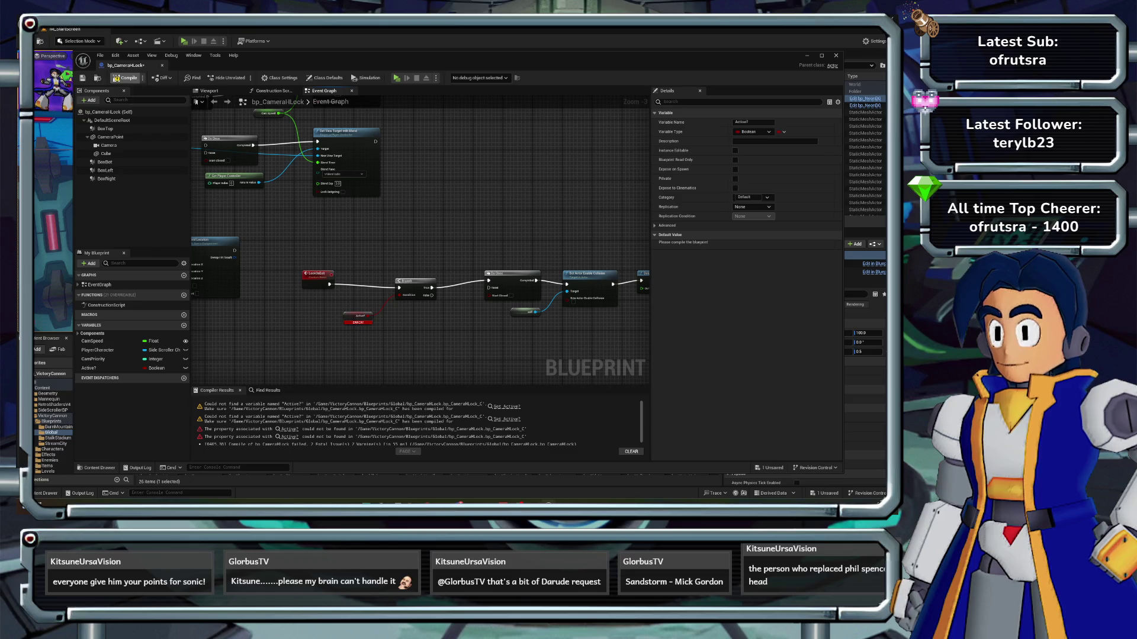
- Compile the Blueprint and add an Event BeginPlay node to the graph
{"action": "key", "text": "F7"}
{"action": "scroll", "coordinate": [234, 183], "scroll_direction": "down", "scroll_amount": 4}
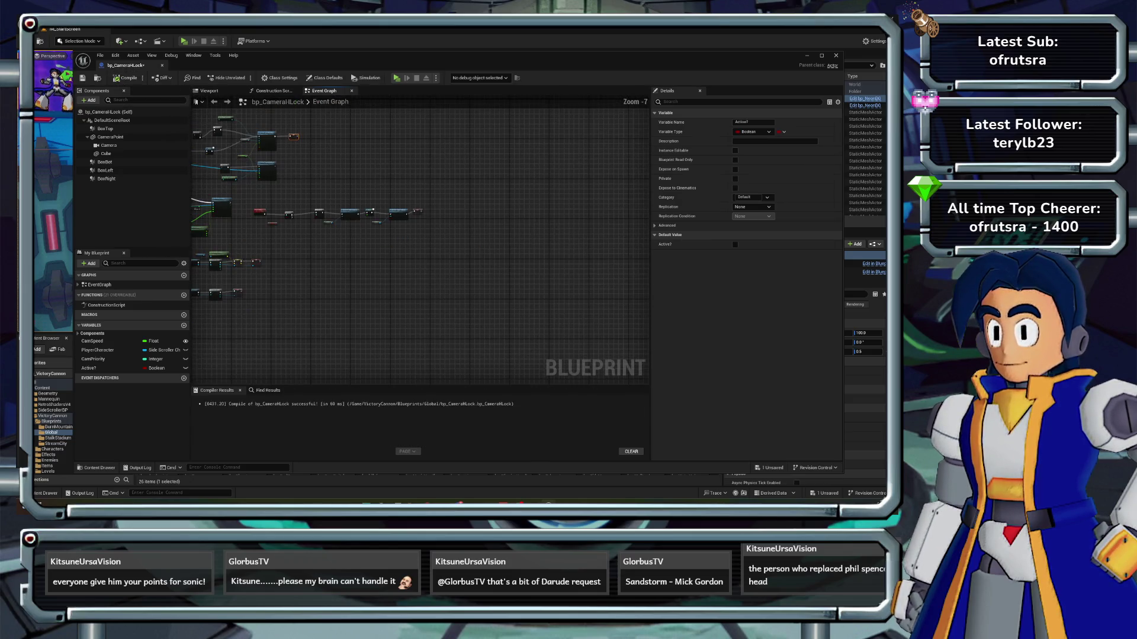
{"action": "key", "text": "Home"}
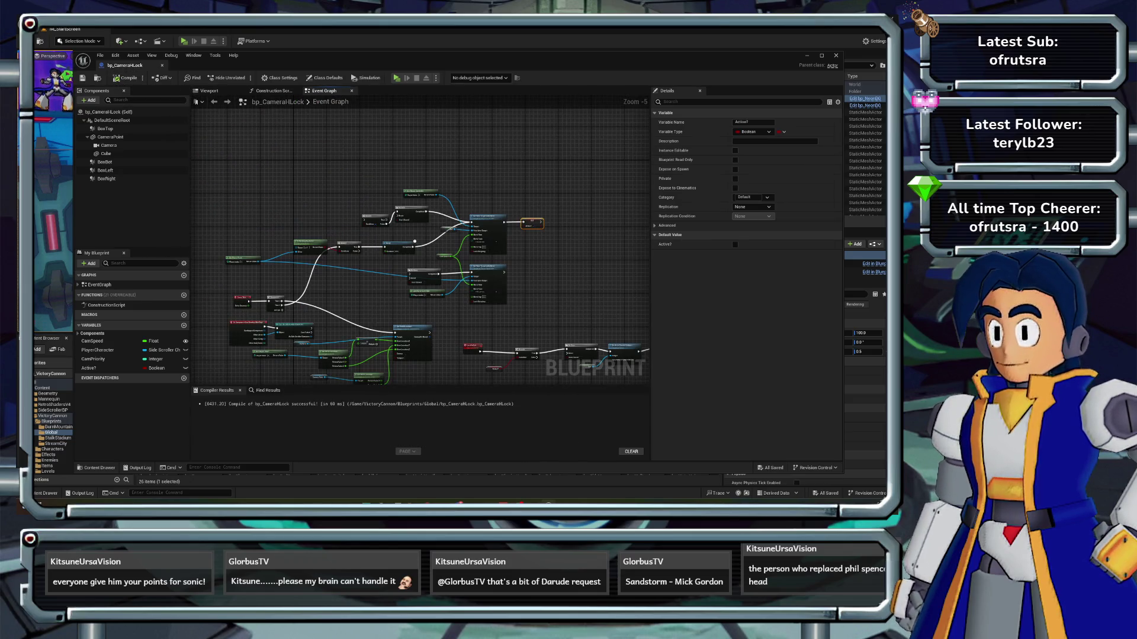
{"action": "scroll", "coordinate": [421, 247], "scroll_direction": "up", "scroll_amount": 1}
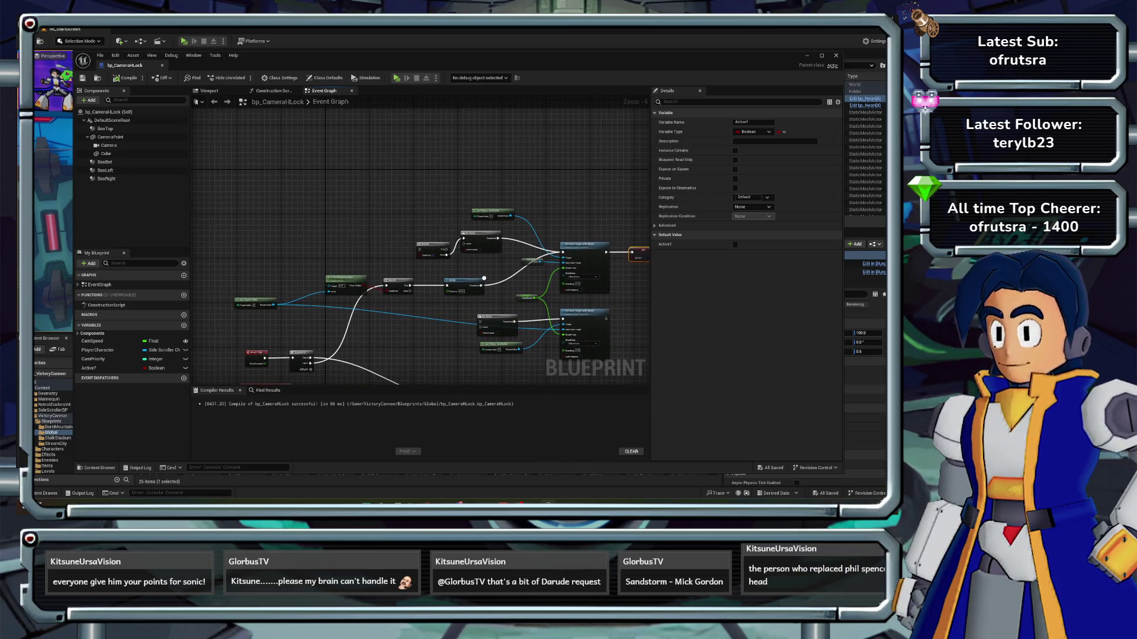
{"action": "right_click", "coordinate": [291, 170]}
{"action": "type", "text": "beginplay"}
{"action": "key", "text": "Return"}
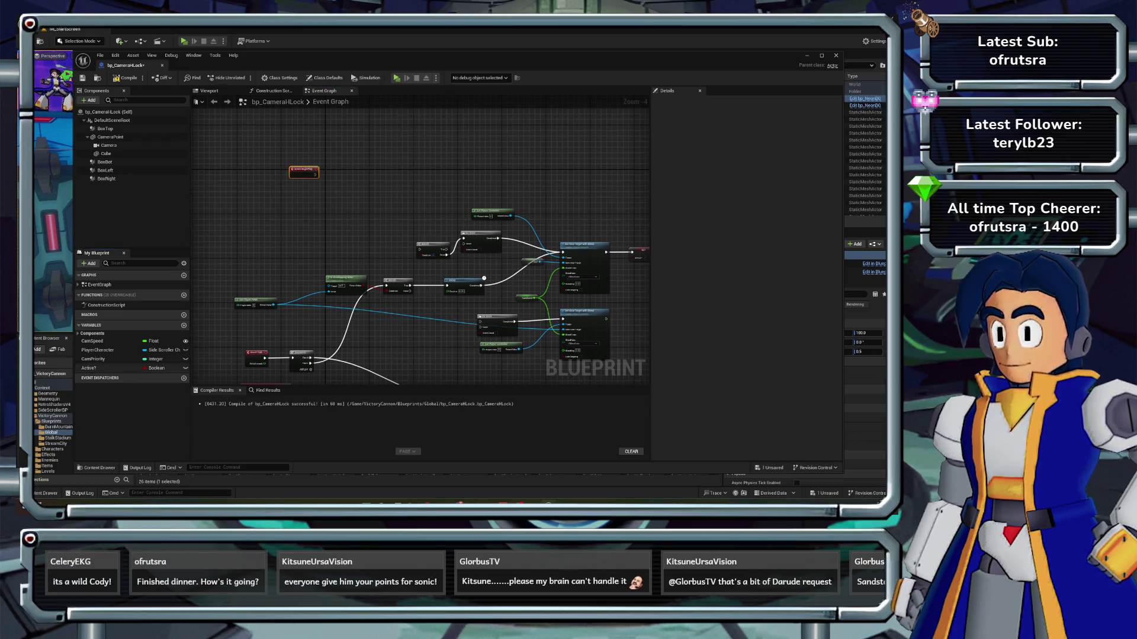
- Place a SET Active? node beside Event BeginPlay
{"action": "left_click", "coordinate": [89, 368]}
{"action": "left_click_drag", "start_coordinate": [89, 368], "coordinate": [346, 173]}
{"action": "scroll", "coordinate": [346, 173], "scroll_direction": "up", "scroll_amount": 4}
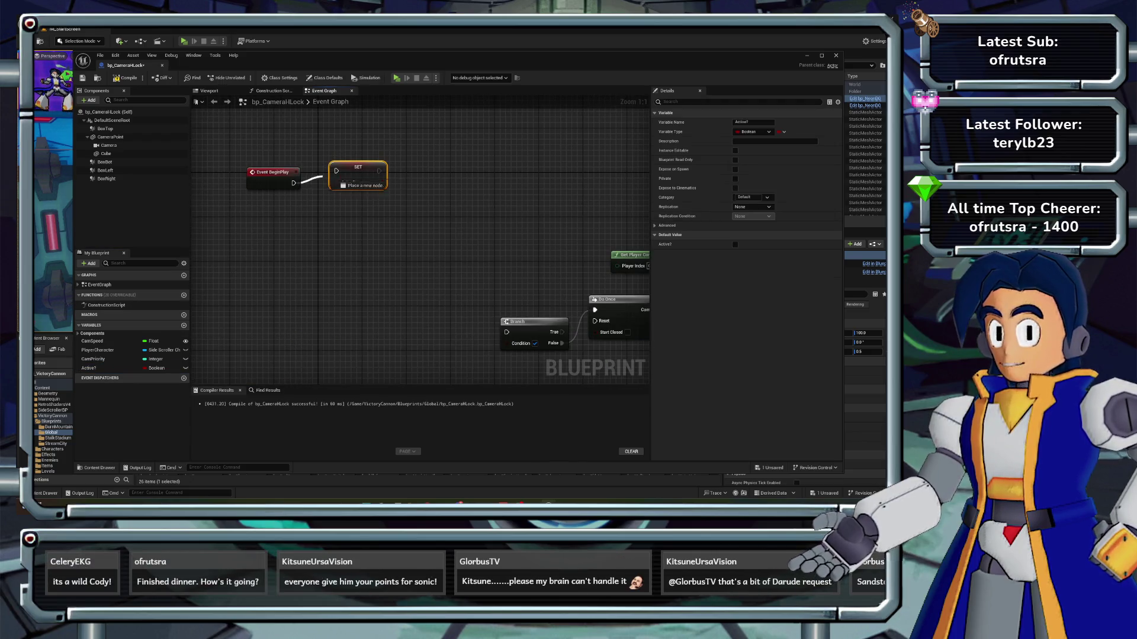
{"action": "scroll", "coordinate": [379, 170], "scroll_direction": "down", "scroll_amount": 3}
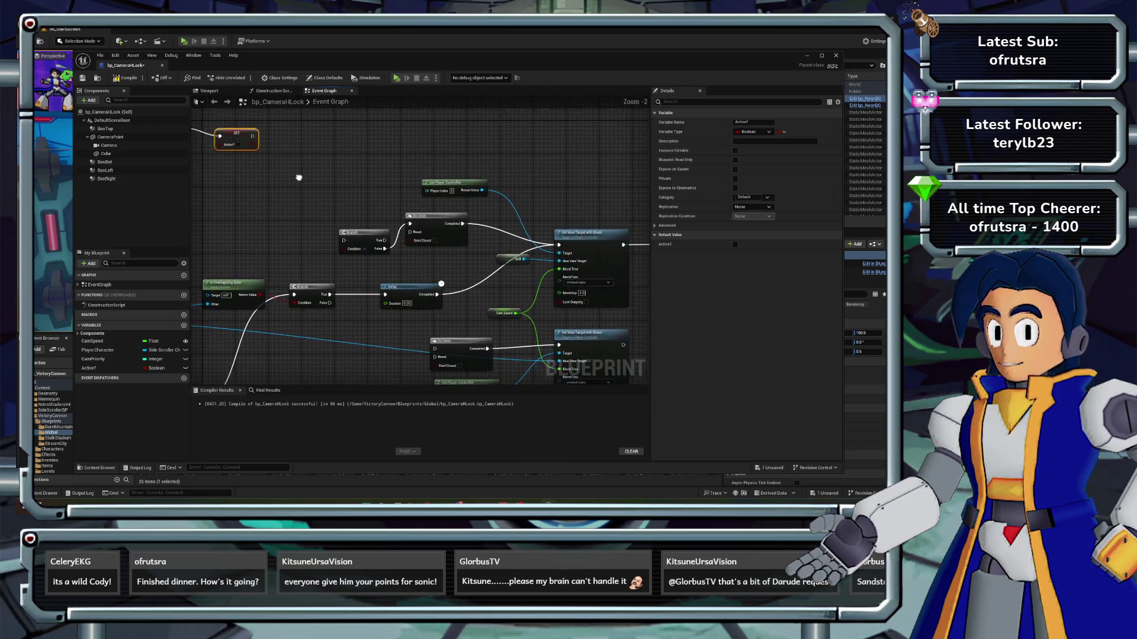
- Recompile bp_CameraHLock without errors and close its Blueprint editor
{"action": "mouse_move", "coordinate": [414, 267]}
{"action": "left_mouse_down"}
{"action": "mouse_move", "coordinate": [415, 198]}
{"action": "mouse_move", "coordinate": [396, 157]}
{"action": "mouse_move", "coordinate": [289, 118]}
{"action": "left_mouse_up"}
{"action": "left_click_drag", "start_coordinate": [438, 326], "coordinate": [243, 318]}
{"action": "key", "text": "F7"}
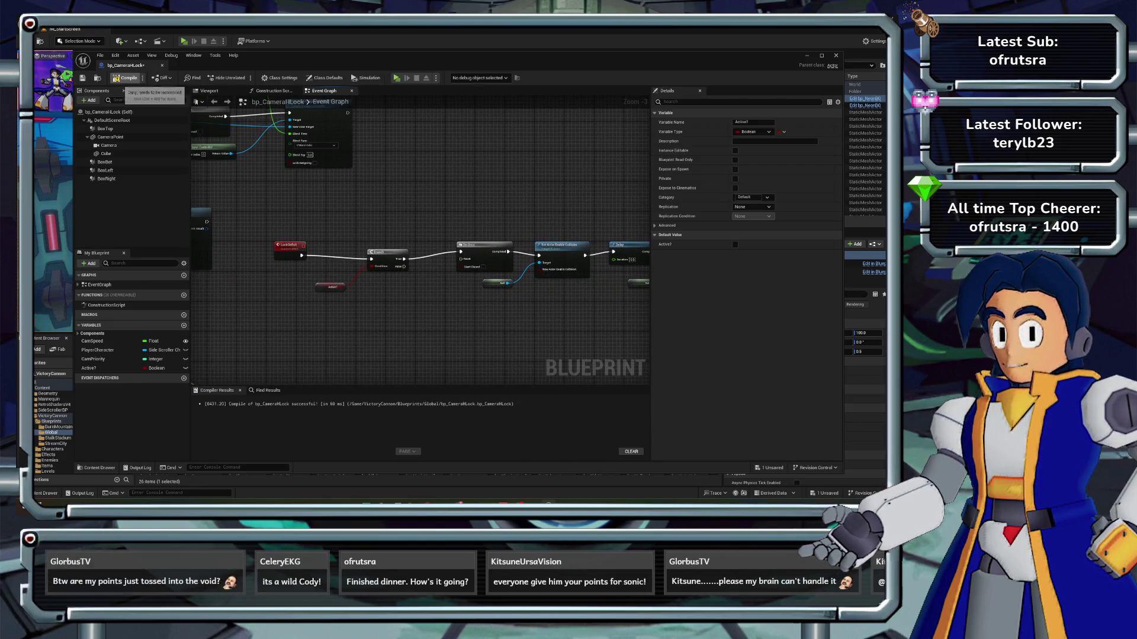
{"action": "left_click", "coordinate": [836, 55]}
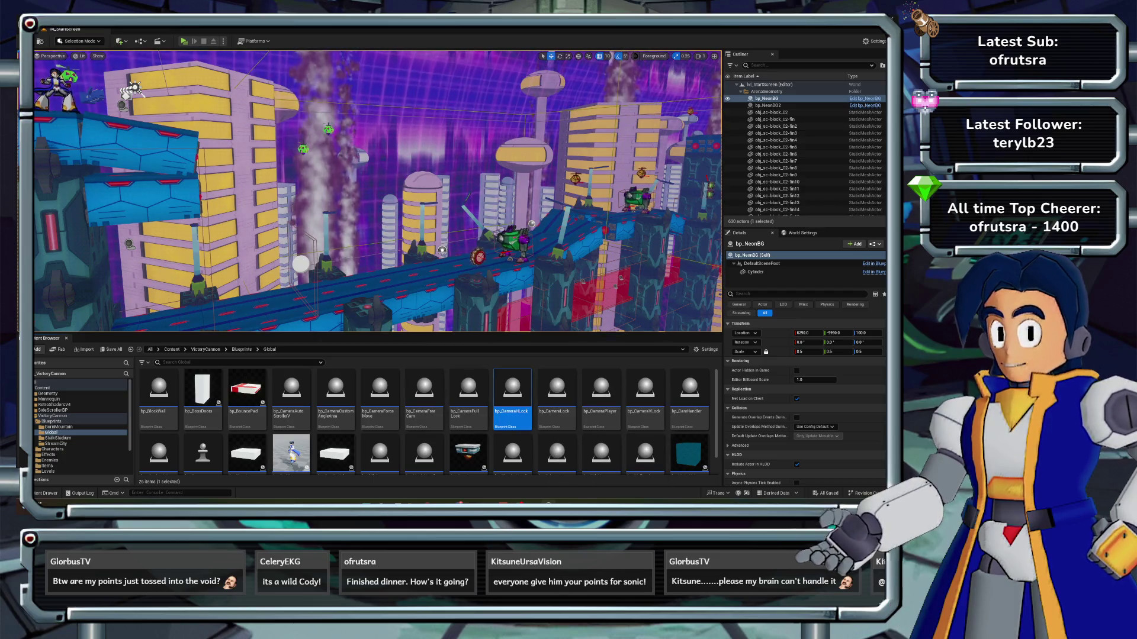
- Open bp_CameraFullLock from the Content Browser in the Blueprint editor
{"action": "left_click", "coordinate": [645, 391]}
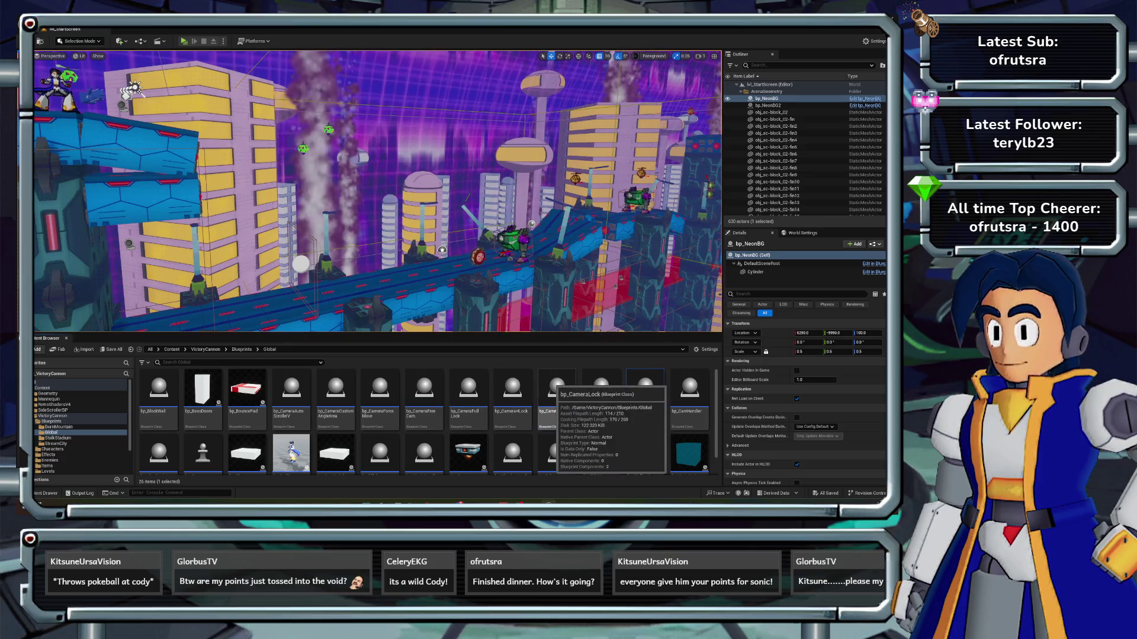
{"action": "double_click", "coordinate": [469, 392]}
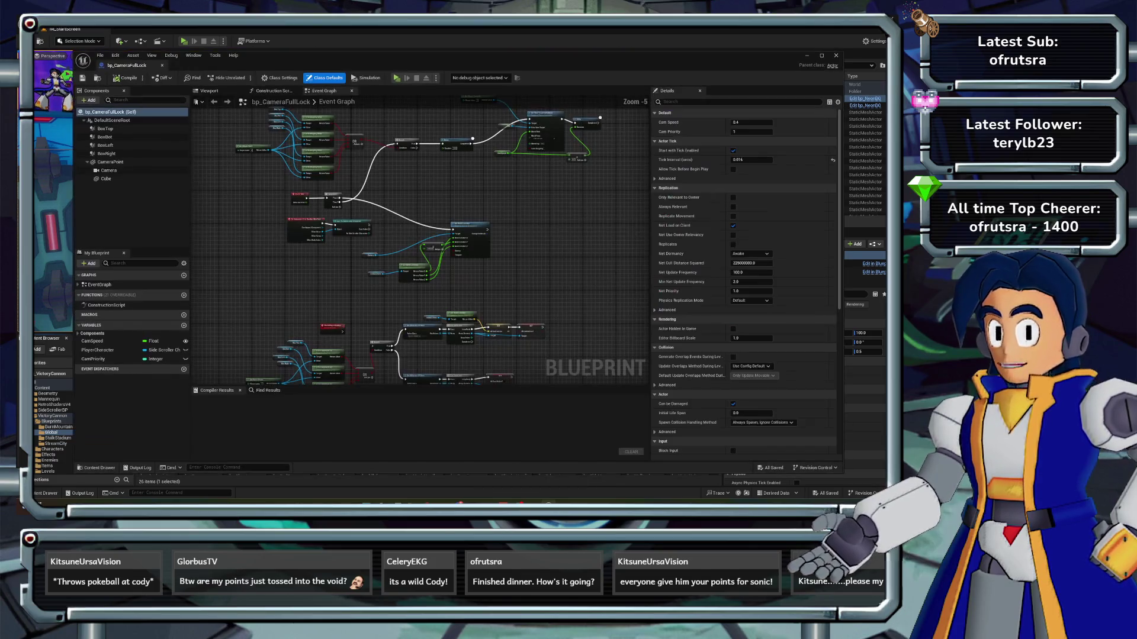
- Paste the copied five-node Branch chain into open space in the graph
{"action": "left_click_drag", "start_coordinate": [518, 246], "coordinate": [498, 249]}
{"action": "scroll", "coordinate": [453, 254], "scroll_direction": "up", "scroll_amount": 1}
{"action": "right_click", "coordinate": [453, 254]}
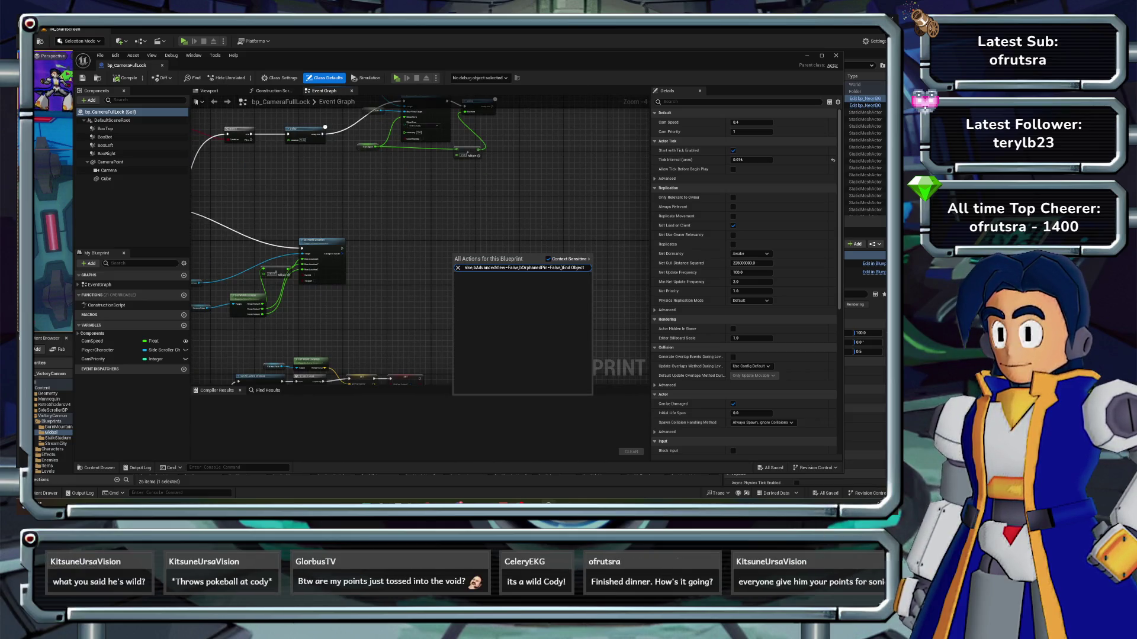
{"action": "key", "text": "Escape"}
{"action": "key", "text": "ctrl+v"}
{"action": "left_click_drag", "start_coordinate": [382, 225], "coordinate": [479, 252]}
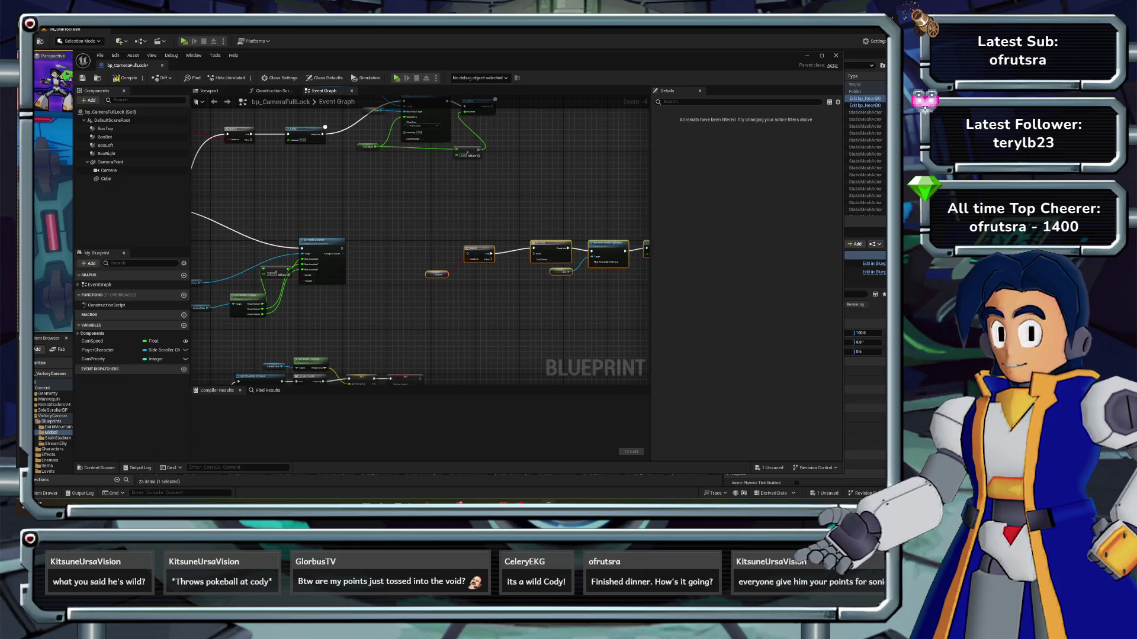
- Add a custom event named LockOnExit wired to the Branch's execution input
{"action": "scroll", "coordinate": [418, 242], "scroll_direction": "up", "scroll_amount": 4}
{"action": "right_click", "coordinate": [397, 222]}
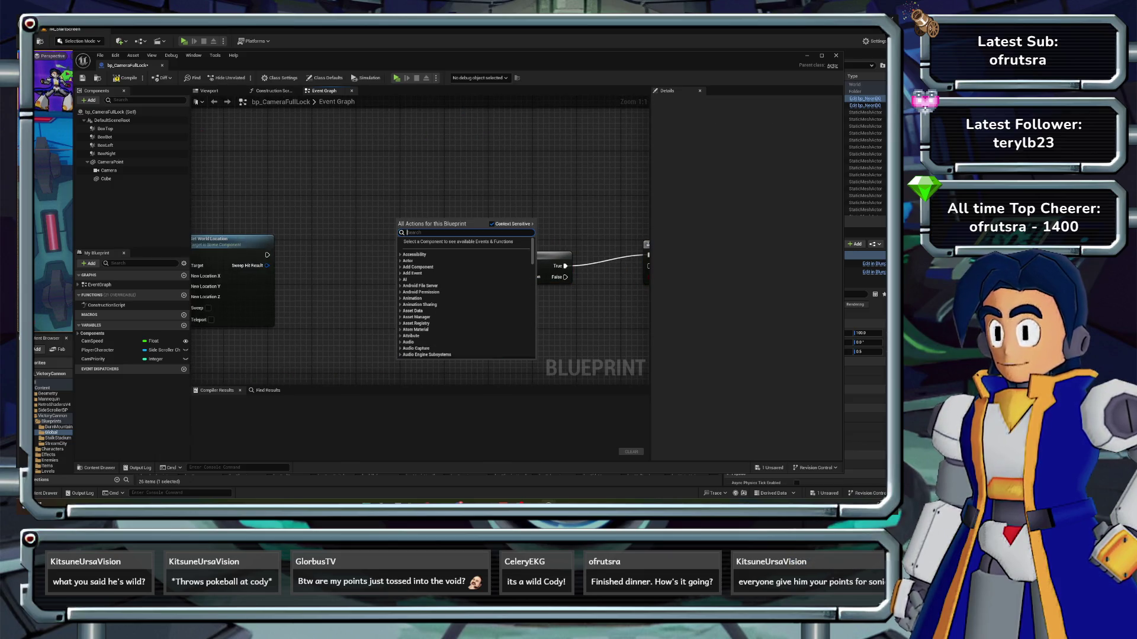
{"action": "type", "text": "custom event"}
{"action": "key", "text": "Return"}
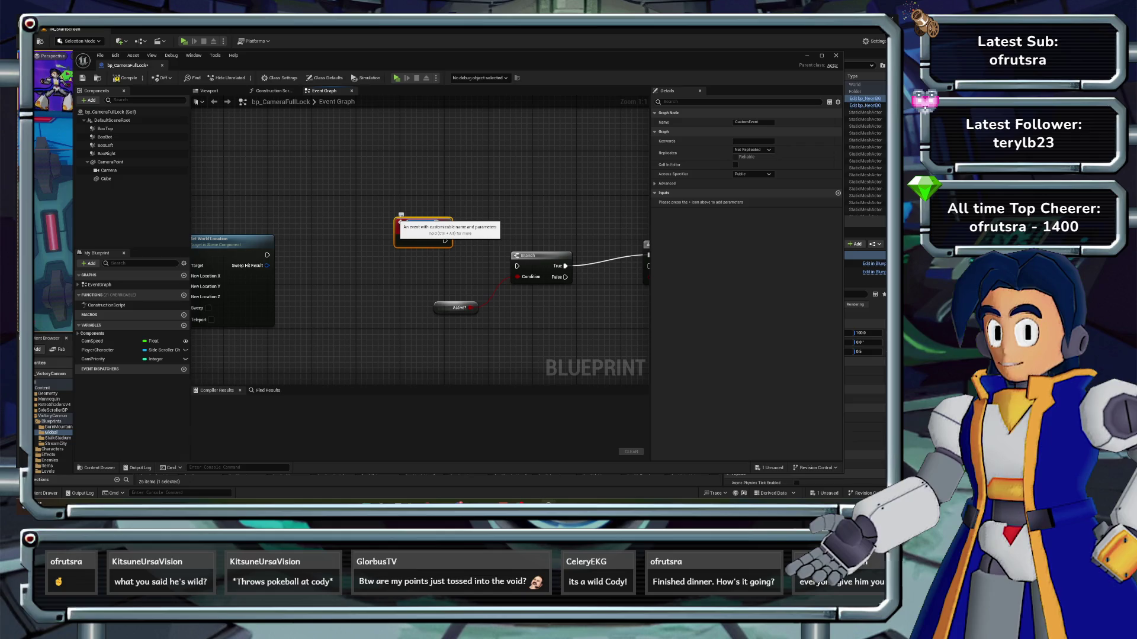
{"action": "type", "text": "Lock"}
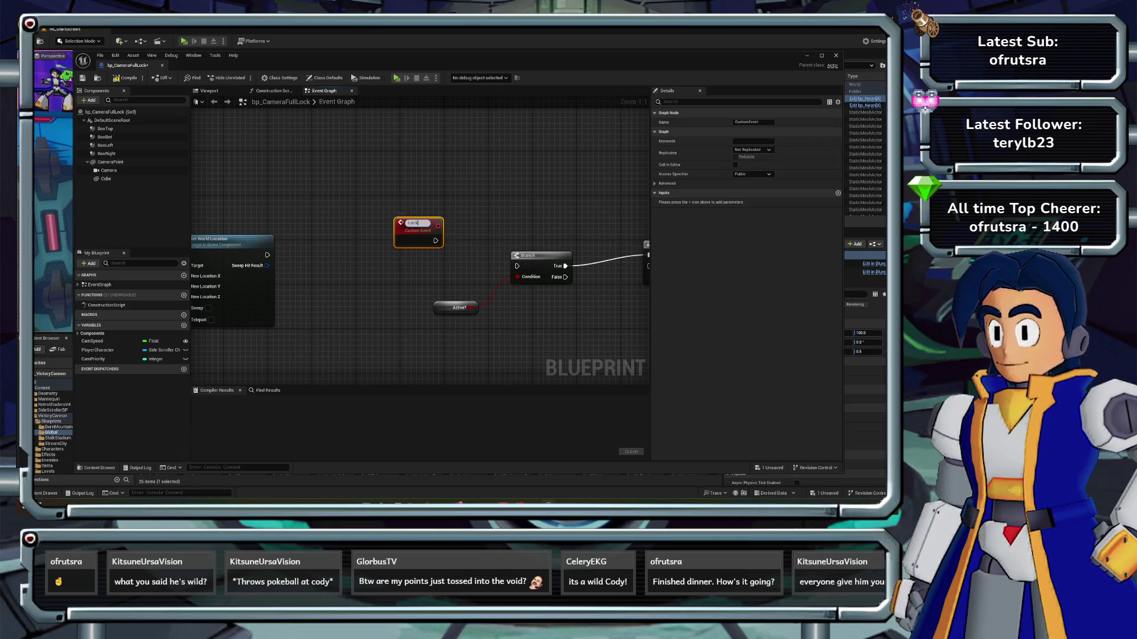
{"action": "type", "text": "OnExit"}
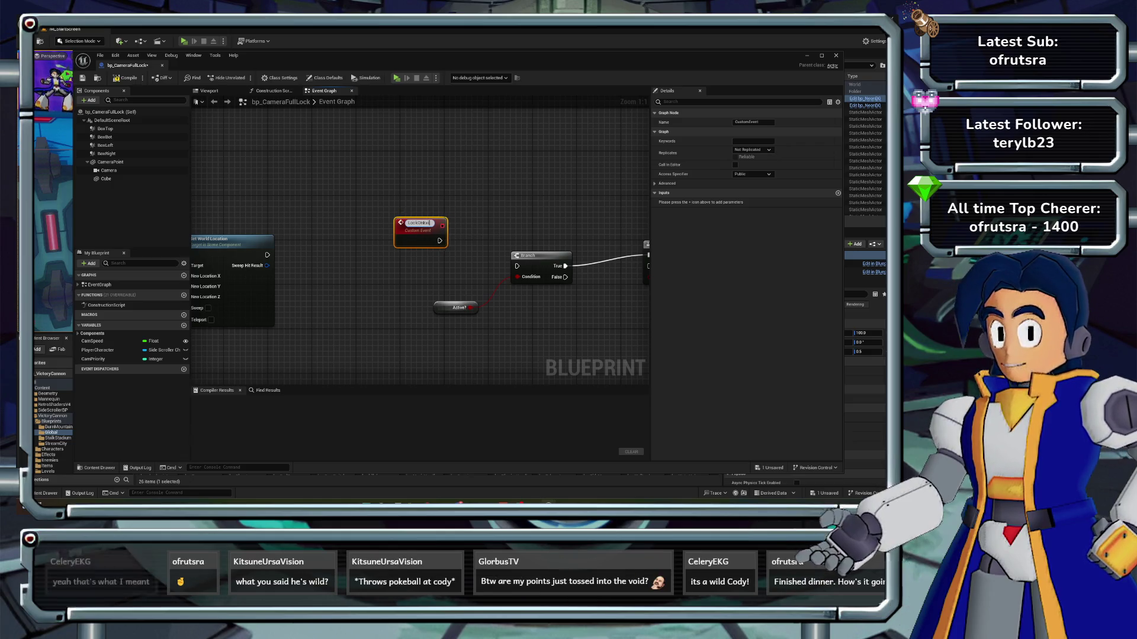
{"action": "key", "text": "Return"}
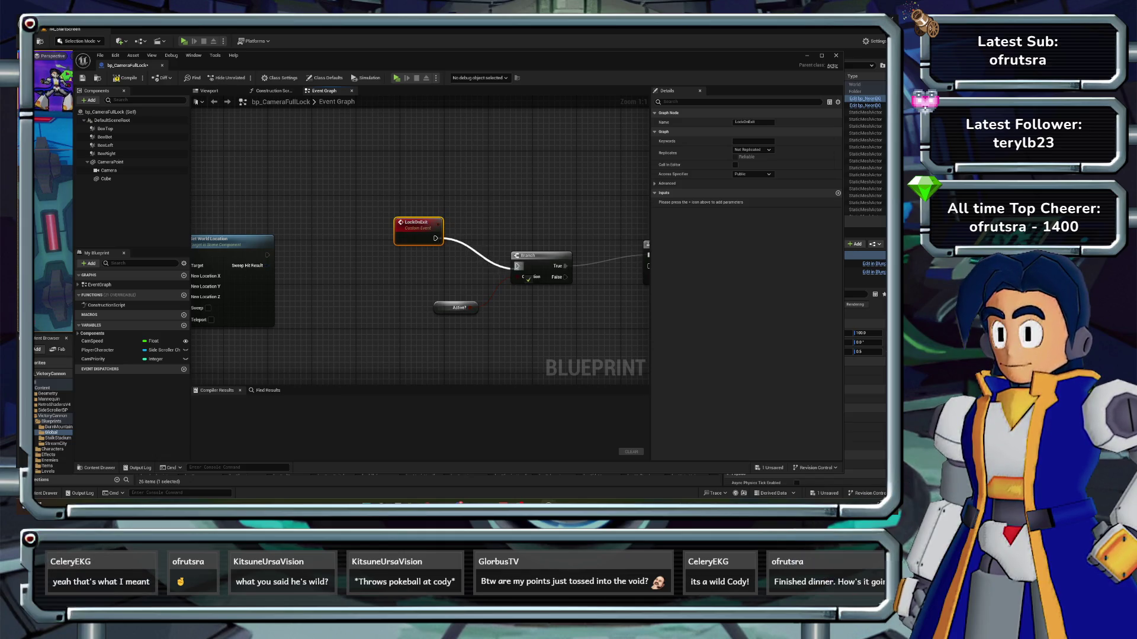
{"action": "left_click_drag", "start_coordinate": [527, 278], "coordinate": [519, 267]}
- Add a new Boolean variable named Active?
{"action": "left_click", "coordinate": [184, 325]}
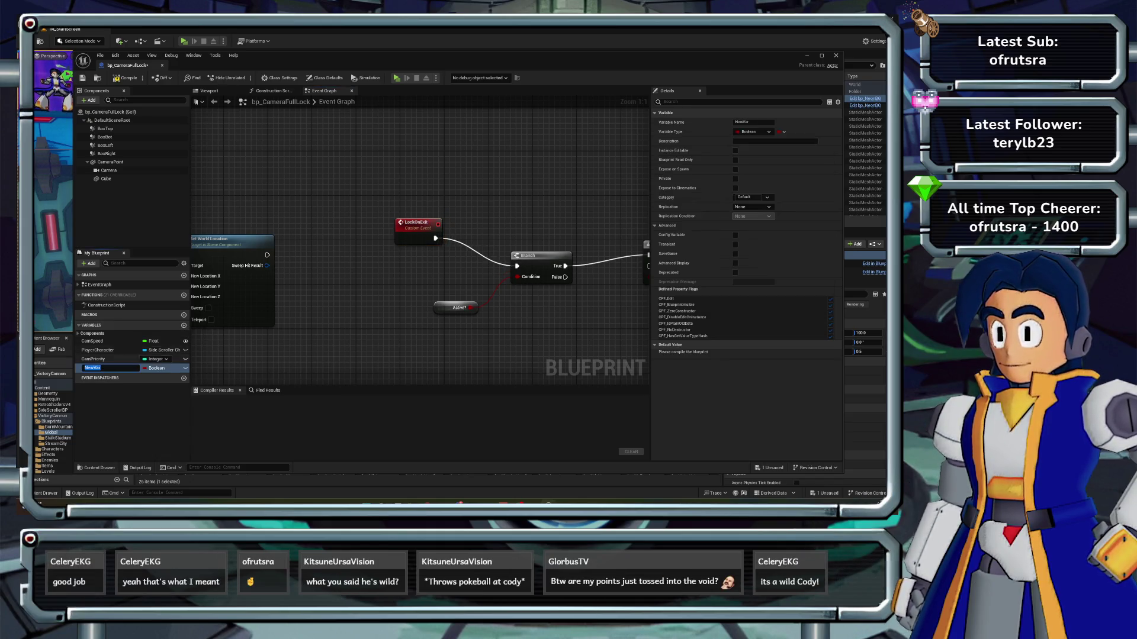
{"action": "type", "text": "Active?"}
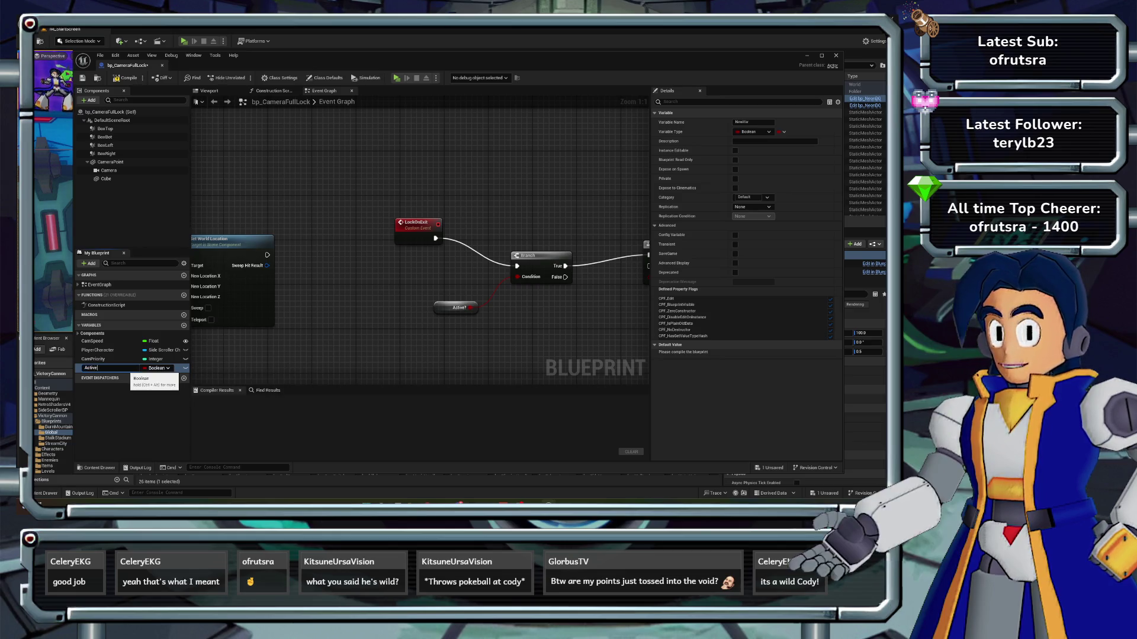
{"action": "key", "text": "Return"}
{"action": "scroll", "coordinate": [420, 249], "scroll_direction": "down", "scroll_amount": 5}
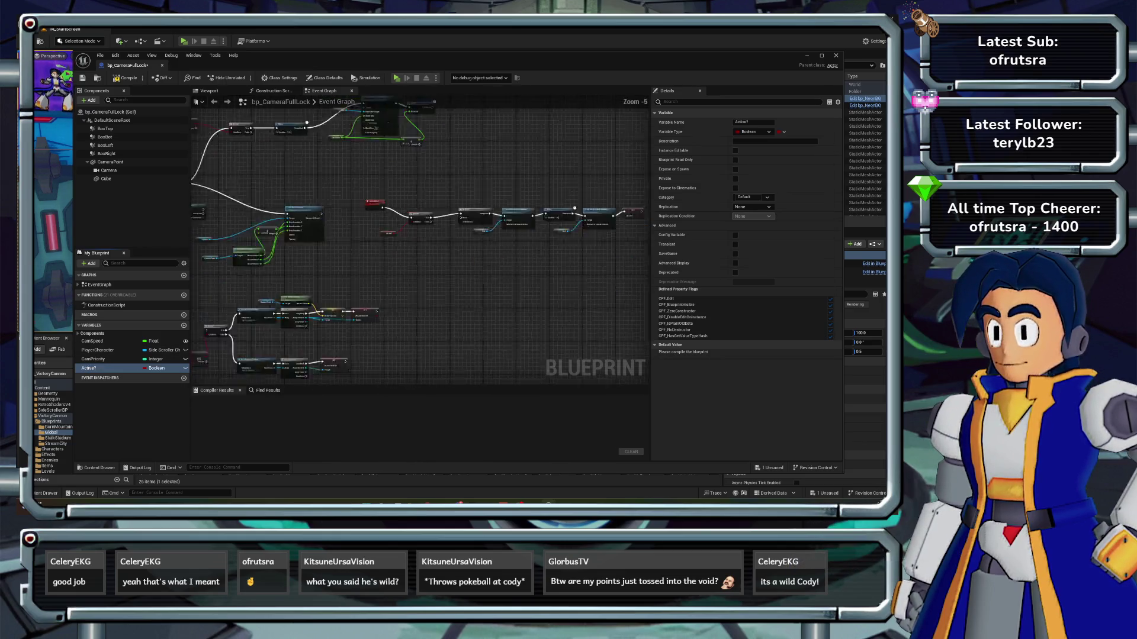
- Delete the Delay node and place a SET Active? node after Set View Target with Blend
{"action": "mouse_move", "coordinate": [420, 248]}
{"action": "left_mouse_down"}
{"action": "mouse_move", "coordinate": [479, 216]}
{"action": "mouse_move", "coordinate": [422, 195]}
{"action": "left_mouse_up"}
{"action": "scroll", "coordinate": [536, 184], "scroll_direction": "up", "scroll_amount": 2}
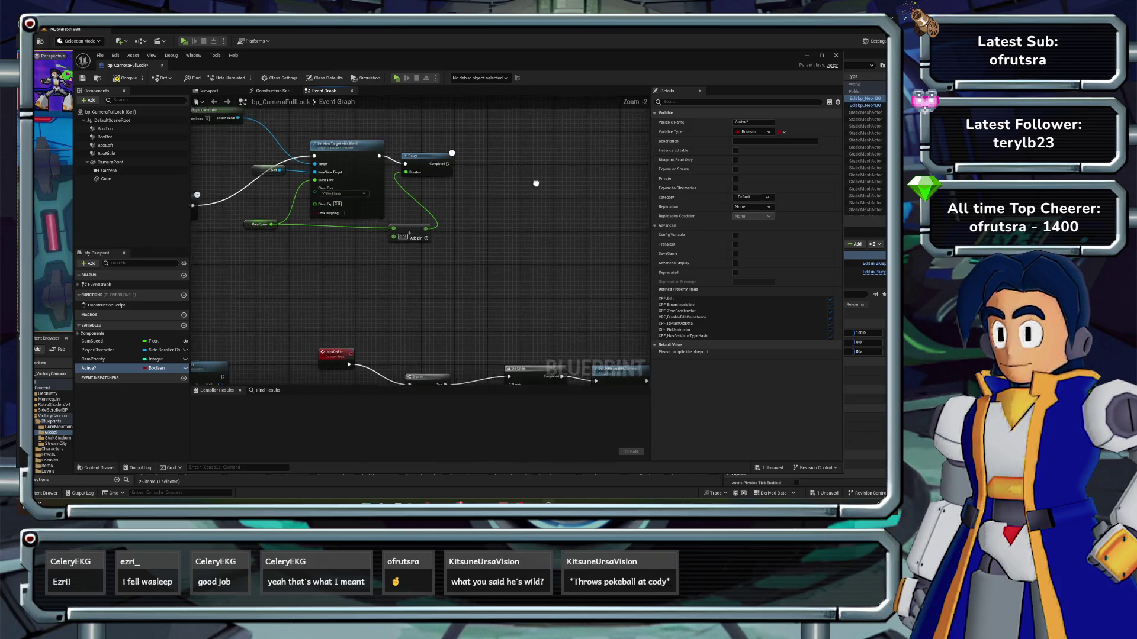
{"action": "left_click_drag", "start_coordinate": [536, 183], "coordinate": [536, 218]}
{"action": "left_click", "coordinate": [459, 195]}
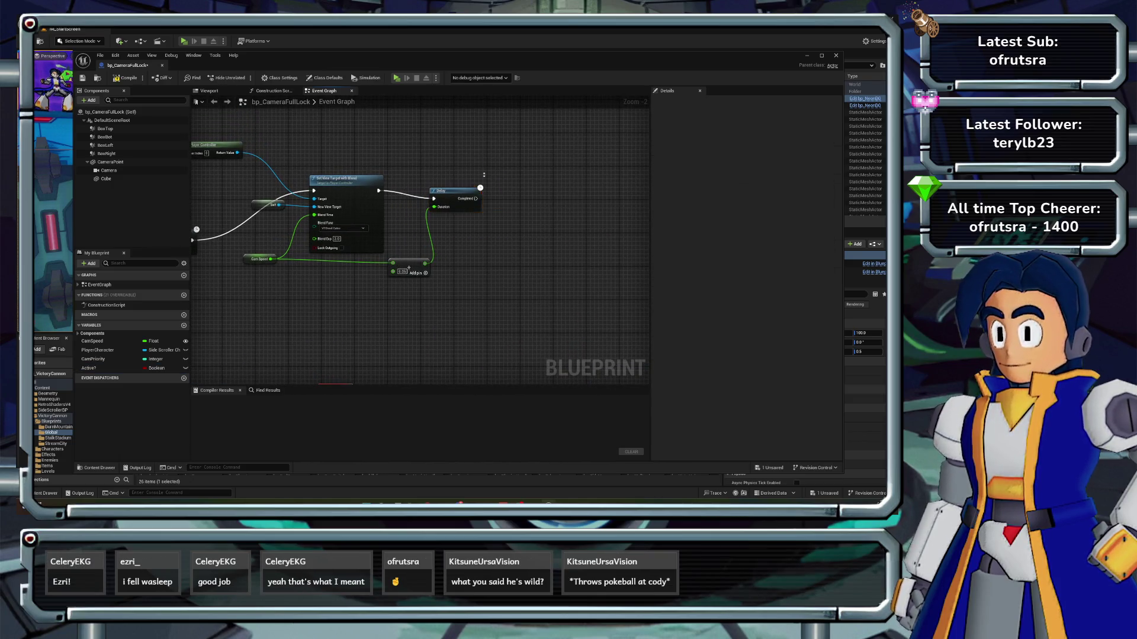
{"action": "key", "text": "Delete"}
{"action": "key", "text": "Delete"}
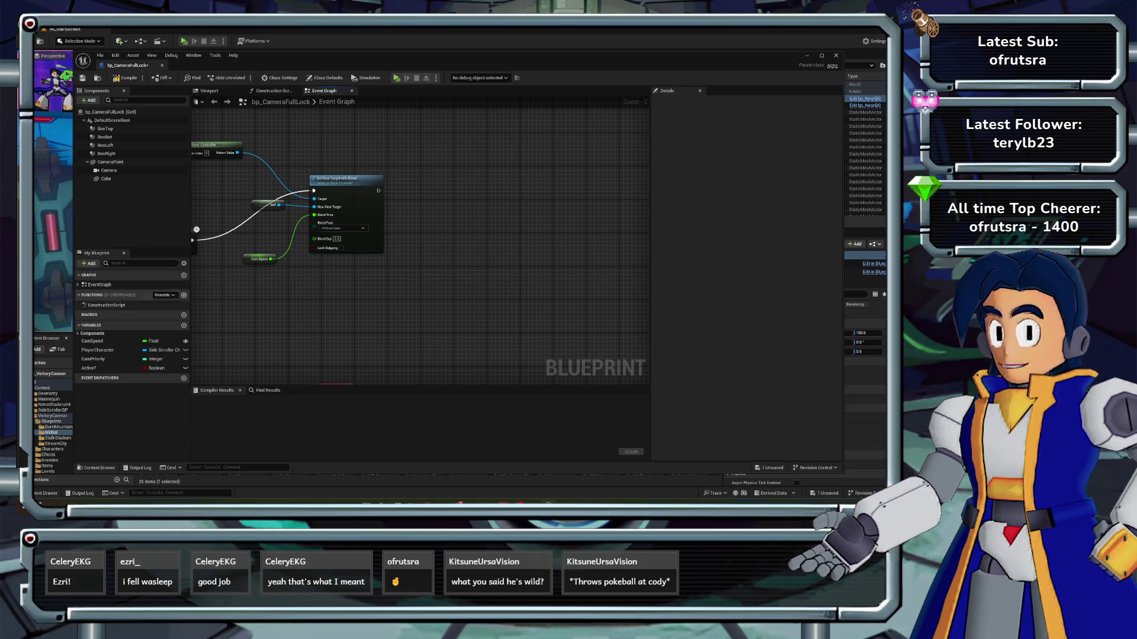
{"action": "left_click_drag", "start_coordinate": [88, 368], "coordinate": [413, 188]}
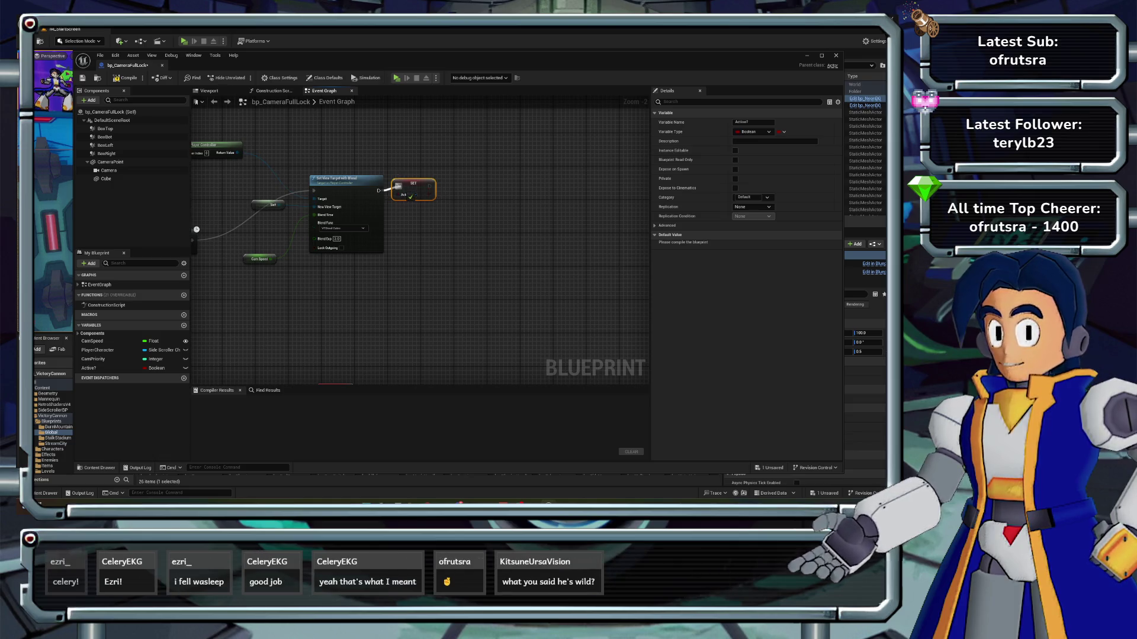
- Place a second SET Active? node beside Event BeginPlay and compile
{"action": "key", "text": "Home"}
{"action": "mouse_move", "coordinate": [241, 207]}
{"action": "left_mouse_down"}
{"action": "mouse_move", "coordinate": [342, 198]}
{"action": "mouse_move", "coordinate": [301, 209]}
{"action": "mouse_move", "coordinate": [327, 196]}
{"action": "left_mouse_up"}
{"action": "right_click", "coordinate": [328, 196]}
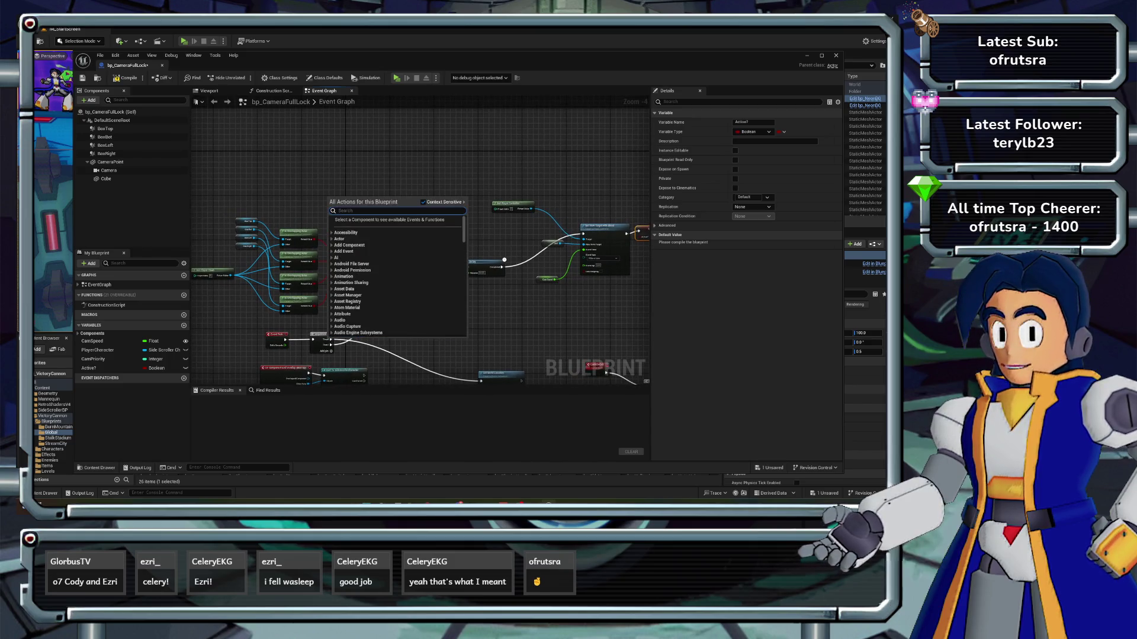
{"action": "key", "text": "Escape"}
{"action": "scroll", "coordinate": [373, 203], "scroll_direction": "up", "scroll_amount": 3}
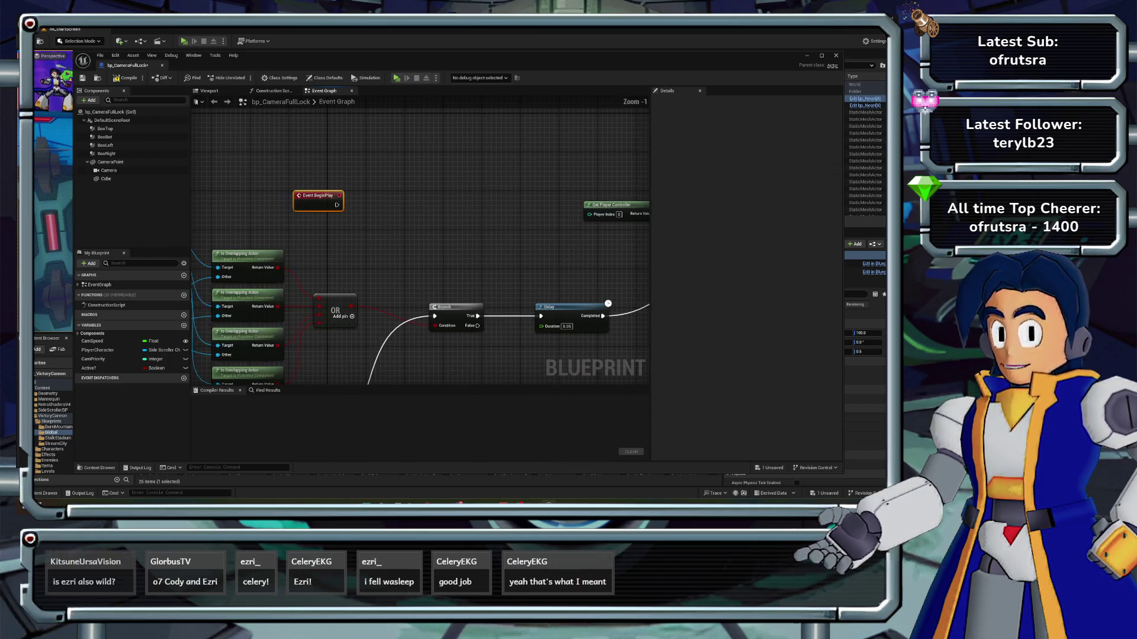
{"action": "left_click", "coordinate": [89, 368]}
{"action": "left_click_drag", "start_coordinate": [353, 252], "coordinate": [358, 199]}
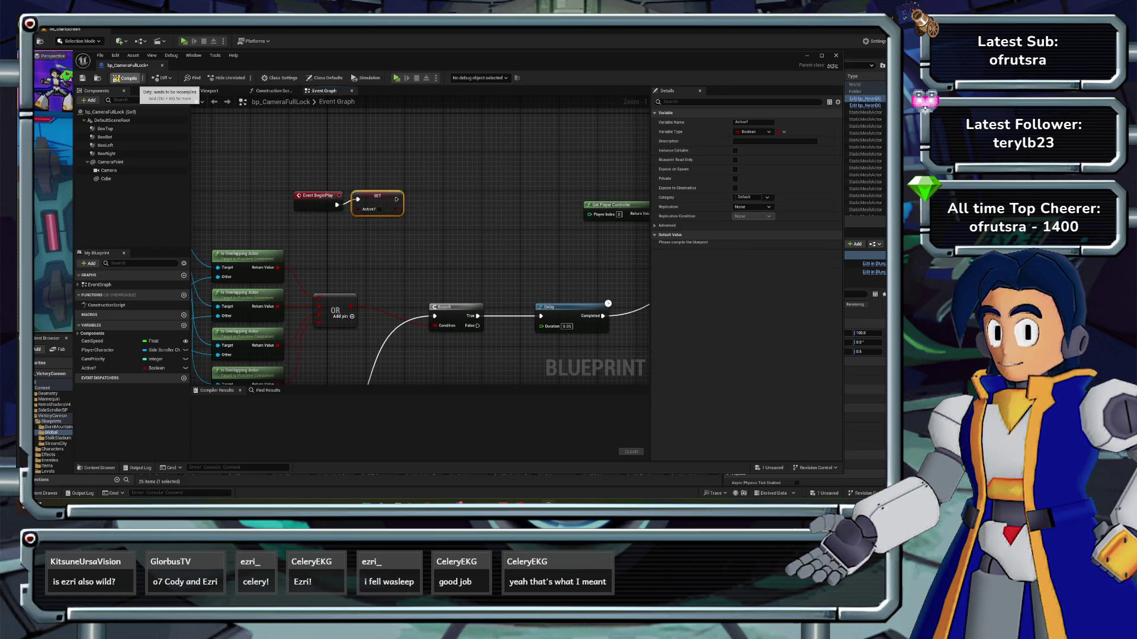
{"action": "left_click", "coordinate": [126, 77]}
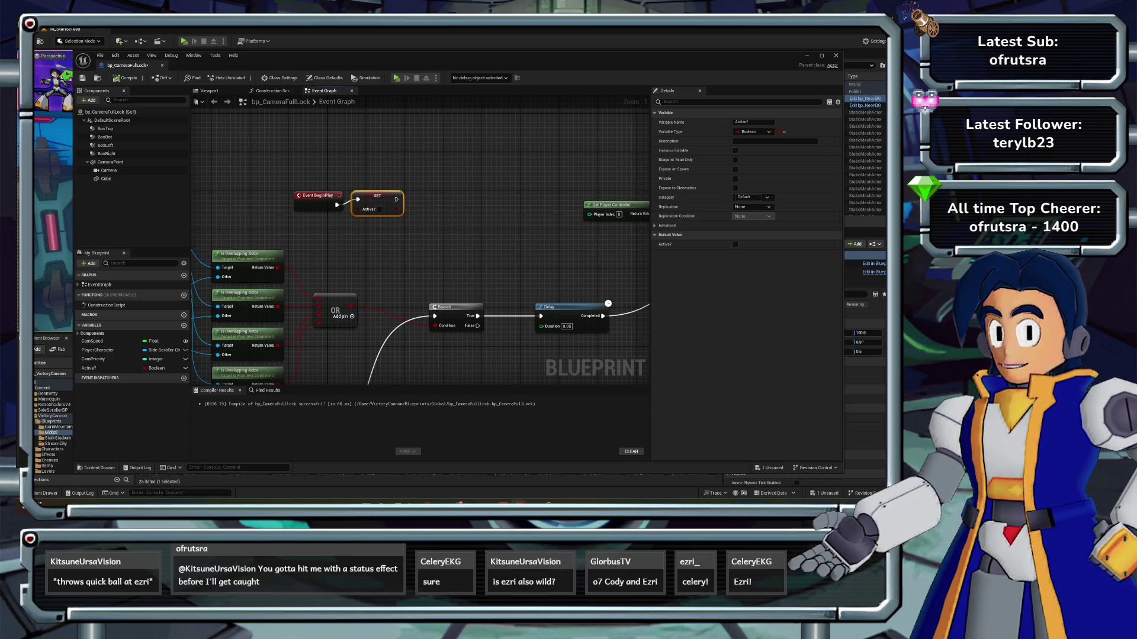
- Nudge the SET Active? node right and pull a new wire from the Branch's False output
{"action": "left_click_drag", "start_coordinate": [377, 196], "coordinate": [401, 196]}
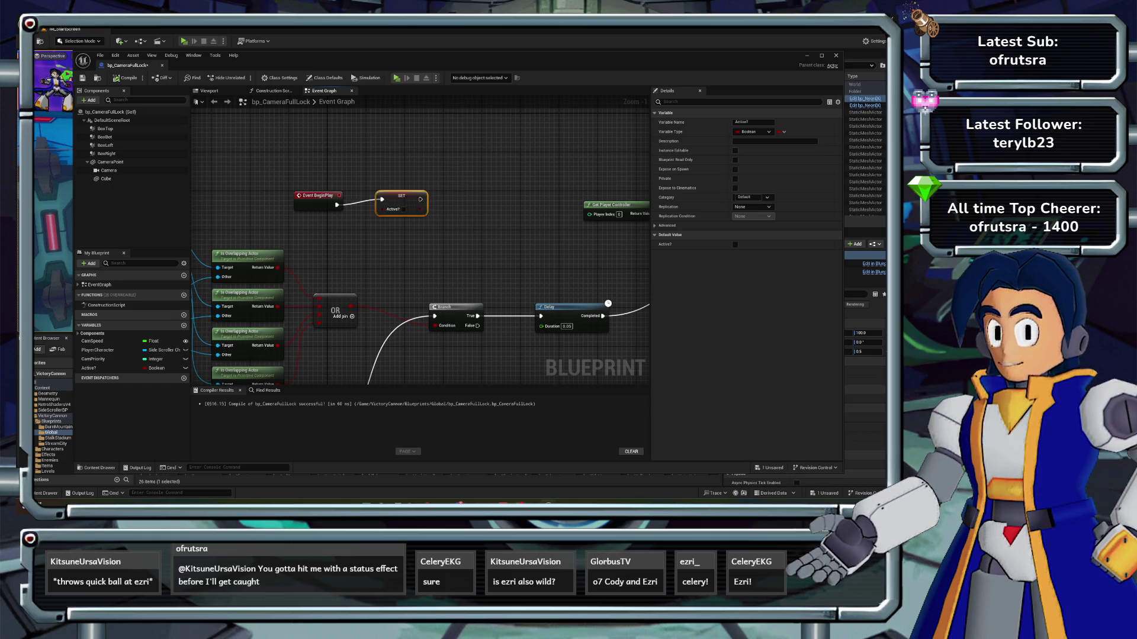
{"action": "left_click", "coordinate": [481, 226]}
{"action": "scroll", "coordinate": [480, 226], "scroll_direction": "down", "scroll_amount": 3}
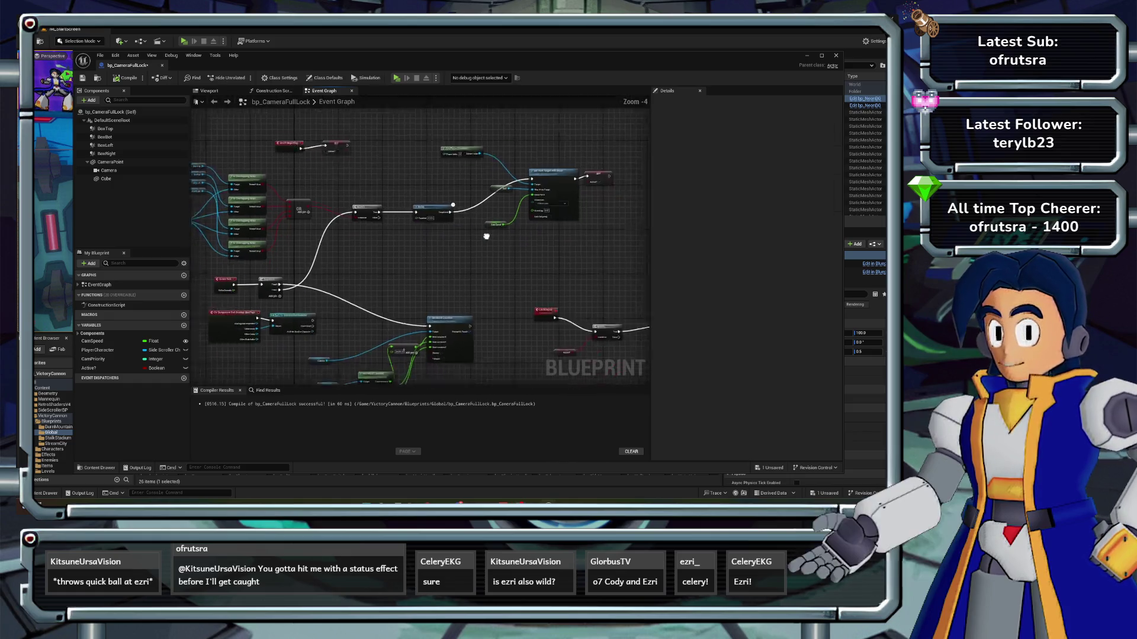
{"action": "scroll", "coordinate": [371, 223], "scroll_direction": "up", "scroll_amount": 2}
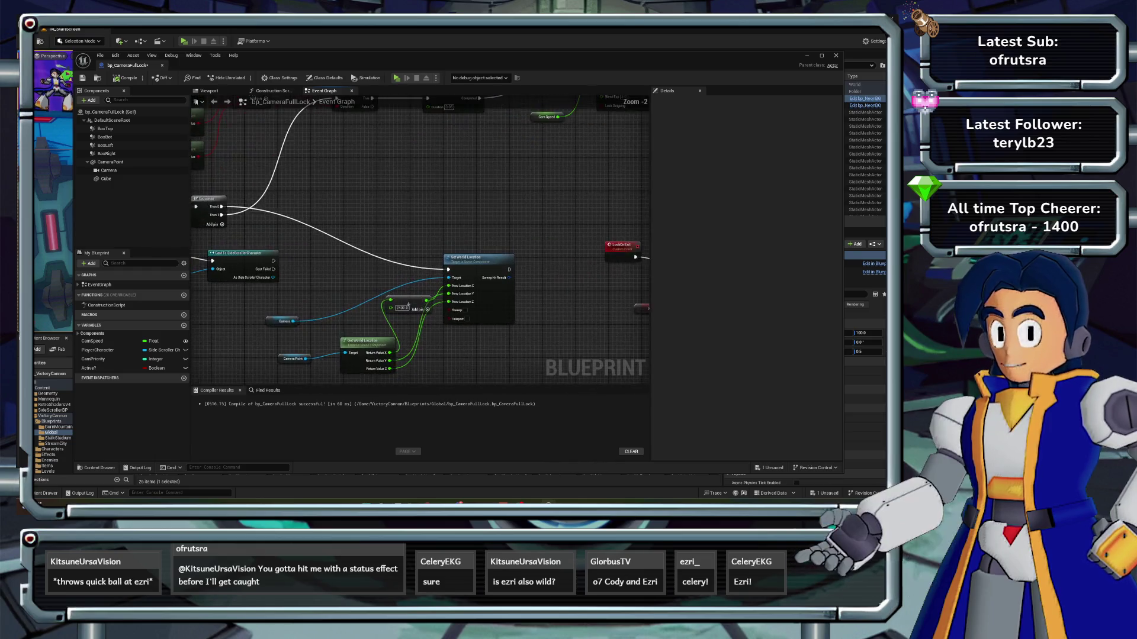
{"action": "scroll", "coordinate": [355, 211], "scroll_direction": "down", "scroll_amount": 2}
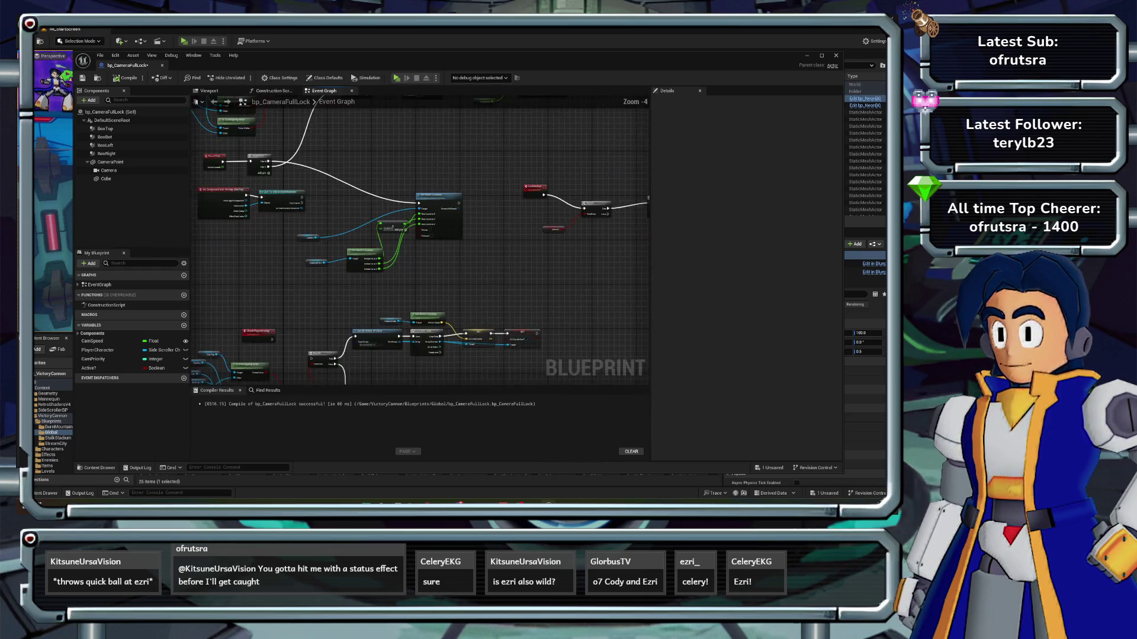
{"action": "scroll", "coordinate": [373, 211], "scroll_direction": "up", "scroll_amount": 2}
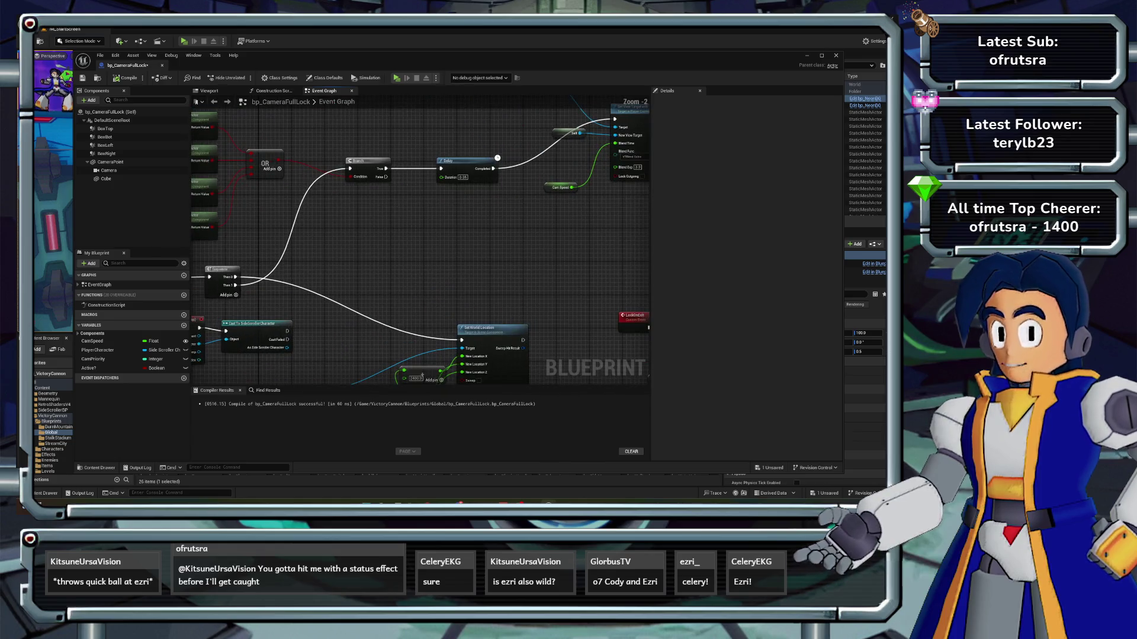
{"action": "left_click_drag", "start_coordinate": [386, 177], "coordinate": [396, 206]}
- Add a Lockon Exit call on the Branch's False path below it and recompile
{"action": "type", "text": "lockon"}
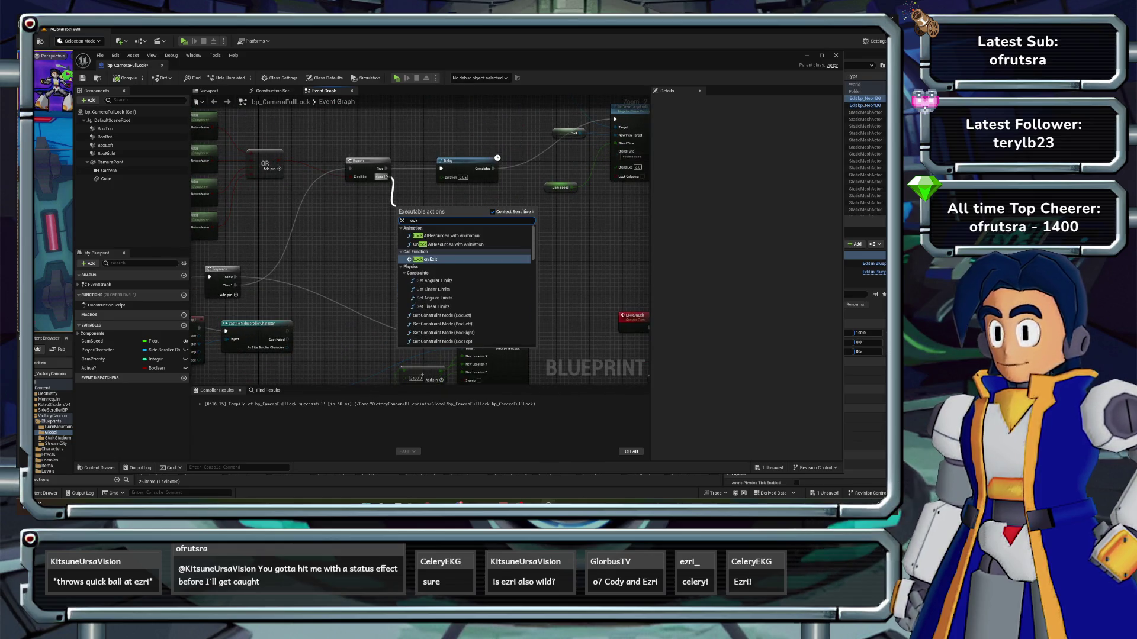
{"action": "key", "text": "Return"}
{"action": "left_click_drag", "start_coordinate": [414, 207], "coordinate": [435, 220]}
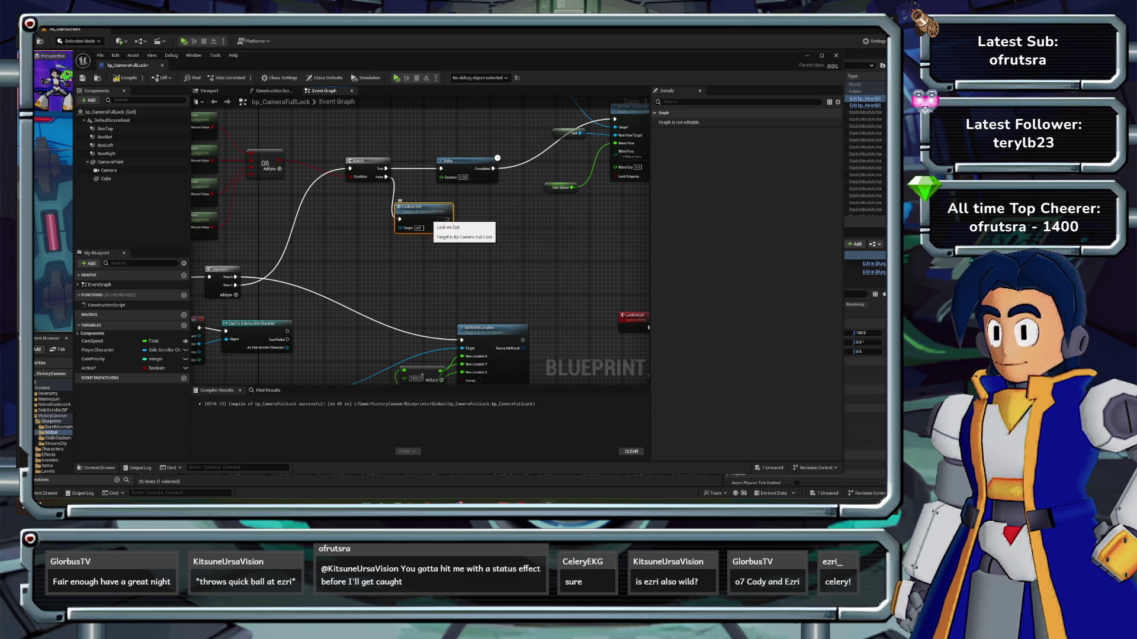
{"action": "key", "text": "F7"}
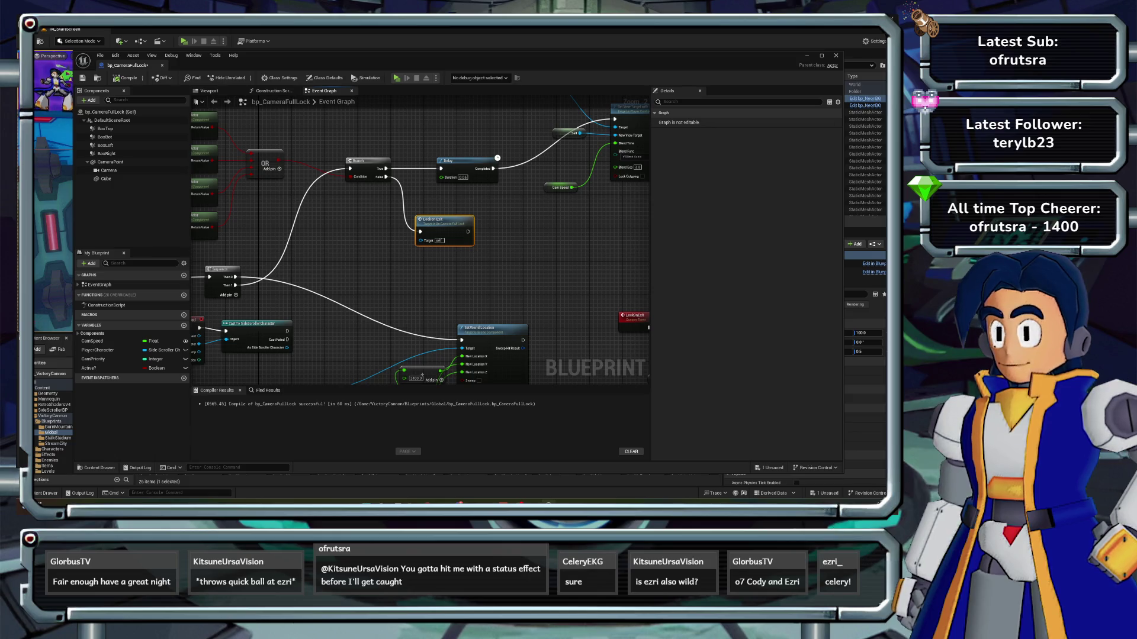
- Review the LockOnExit event chain and close the bp_CameraFullLock editor
{"action": "left_click_drag", "start_coordinate": [459, 264], "coordinate": [429, 269]}
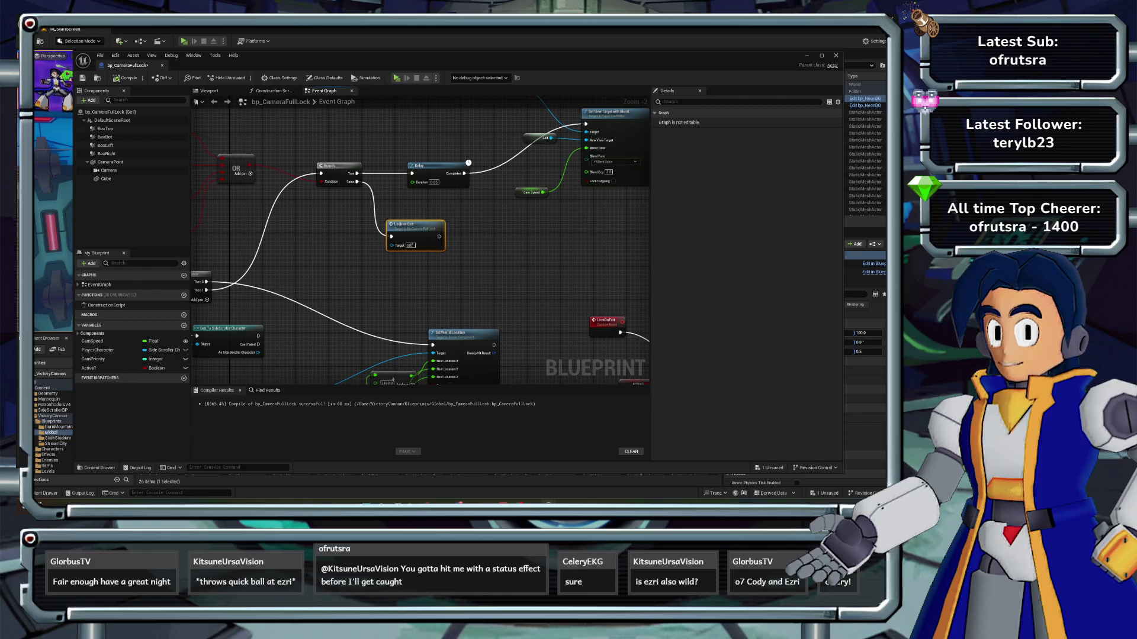
{"action": "left_click_drag", "start_coordinate": [438, 267], "coordinate": [402, 269]}
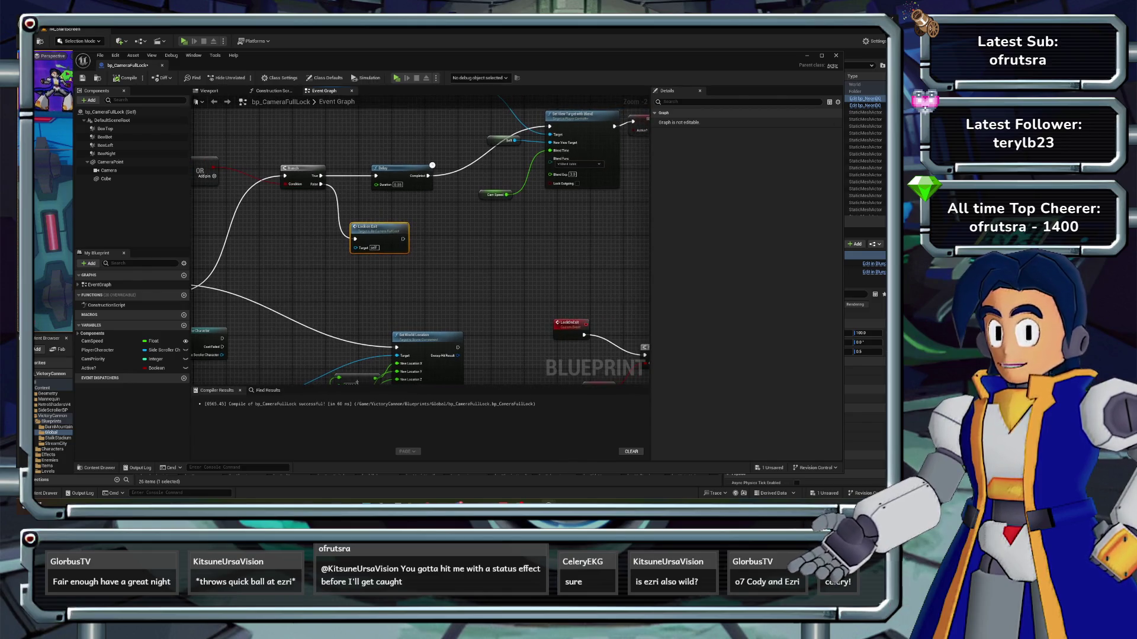
{"action": "scroll", "coordinate": [420, 243], "scroll_direction": "down", "scroll_amount": 2}
{"action": "left_click_drag", "start_coordinate": [532, 296], "coordinate": [331, 213]}
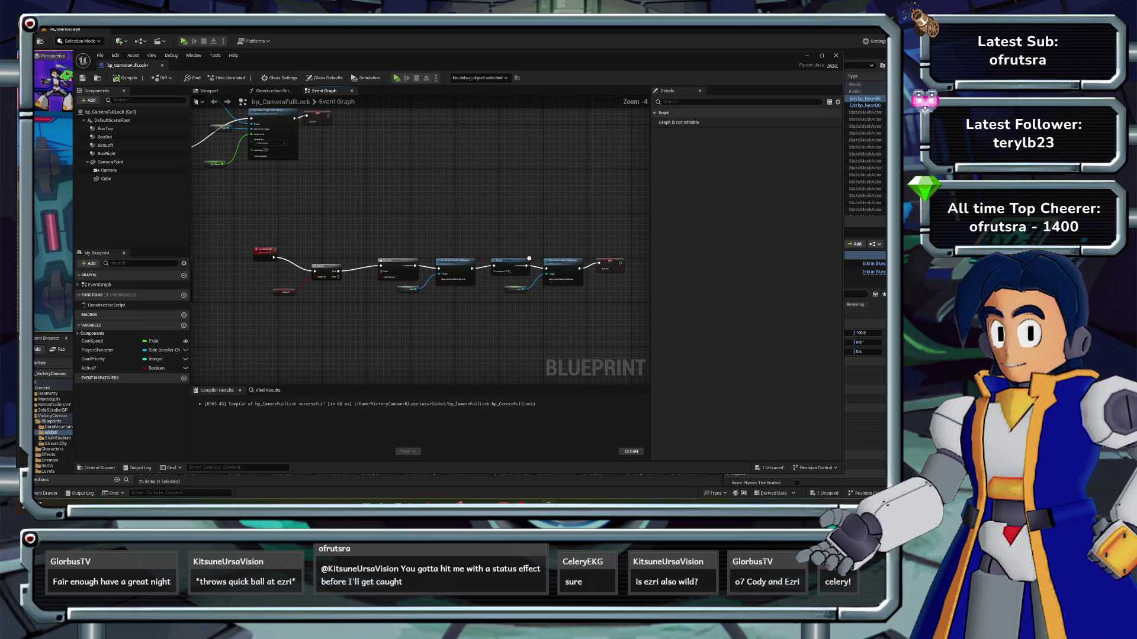
{"action": "scroll", "coordinate": [631, 302], "scroll_direction": "down", "scroll_amount": 1}
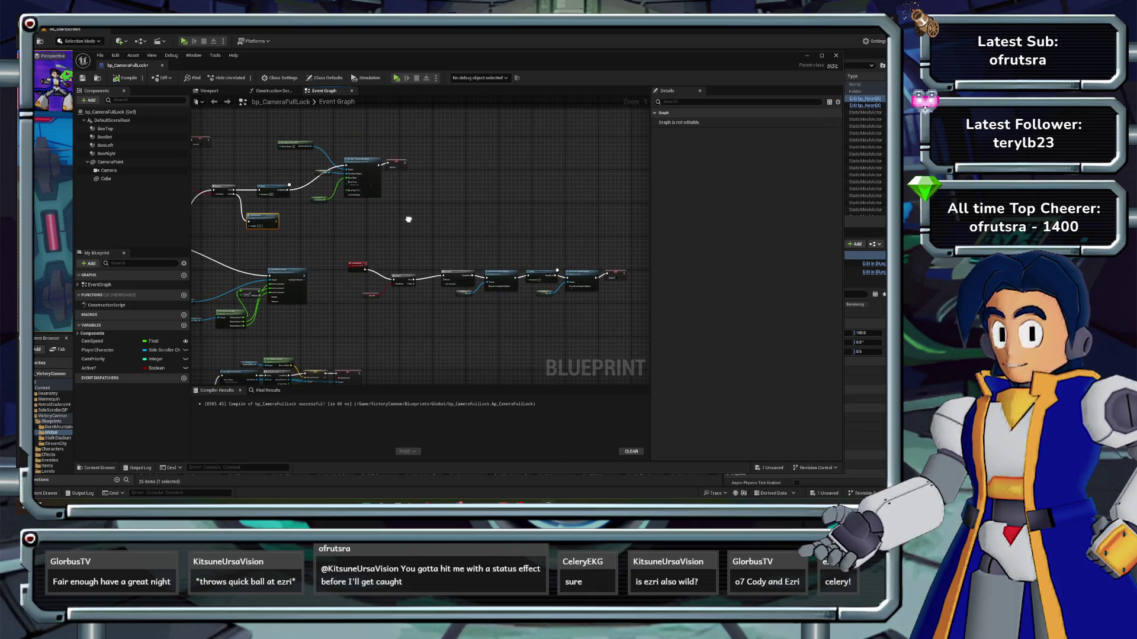
{"action": "left_click_drag", "start_coordinate": [408, 219], "coordinate": [489, 242]}
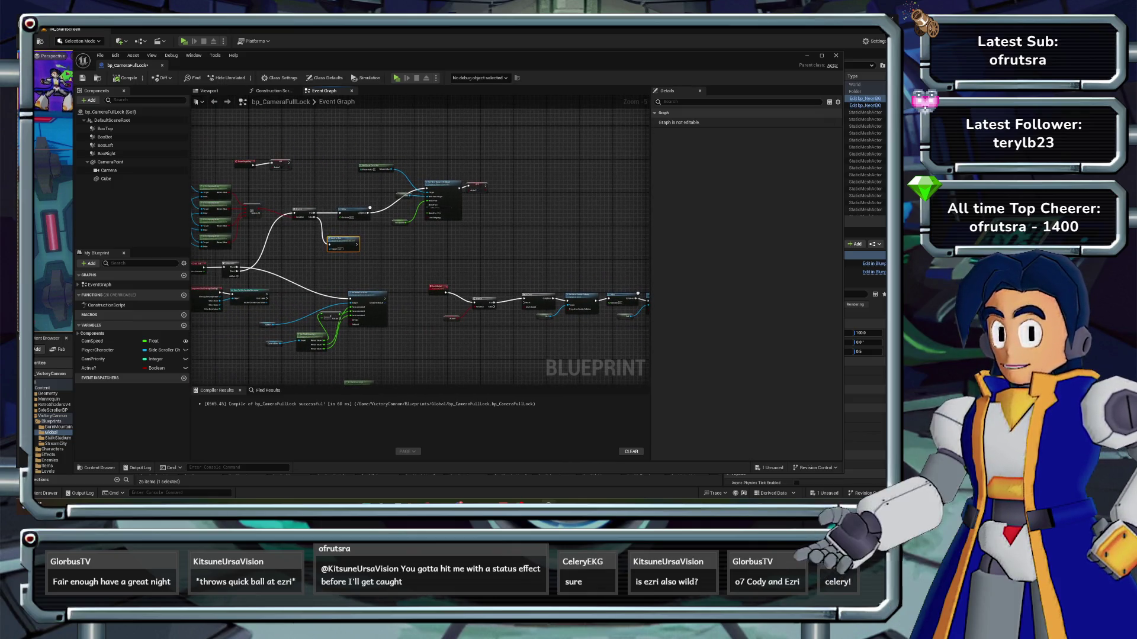
{"action": "left_click", "coordinate": [835, 55]}
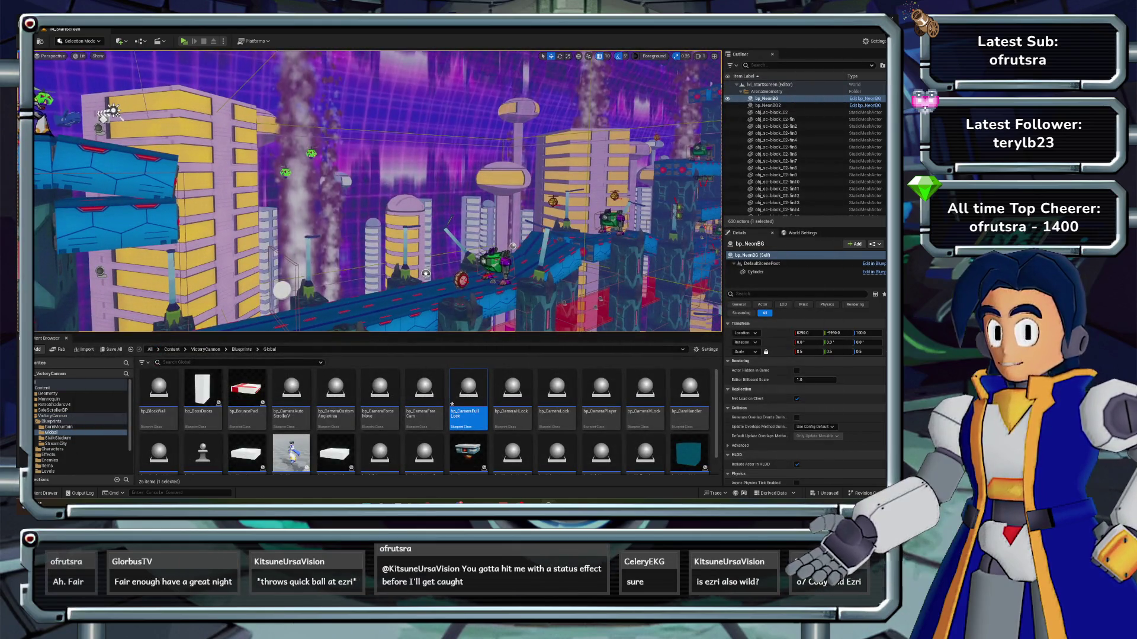
- Save all changes and open the lvl_StreamCity level
{"action": "key", "text": "ctrl+s"}
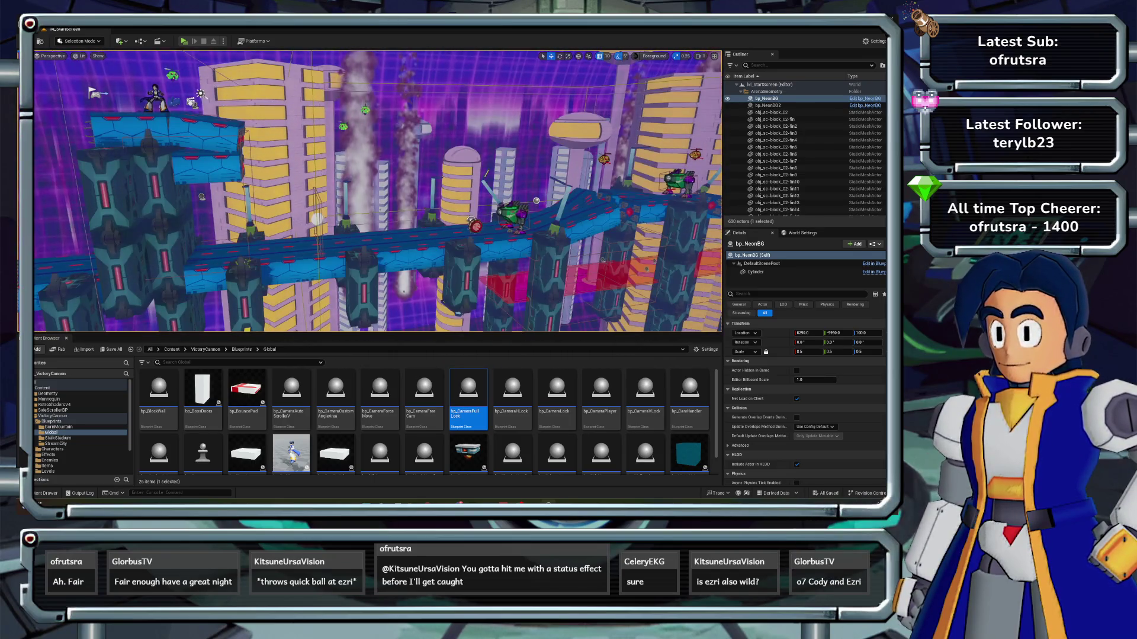
{"action": "key", "text": "ctrl+o"}
{"action": "left_click", "coordinate": [506, 251]}
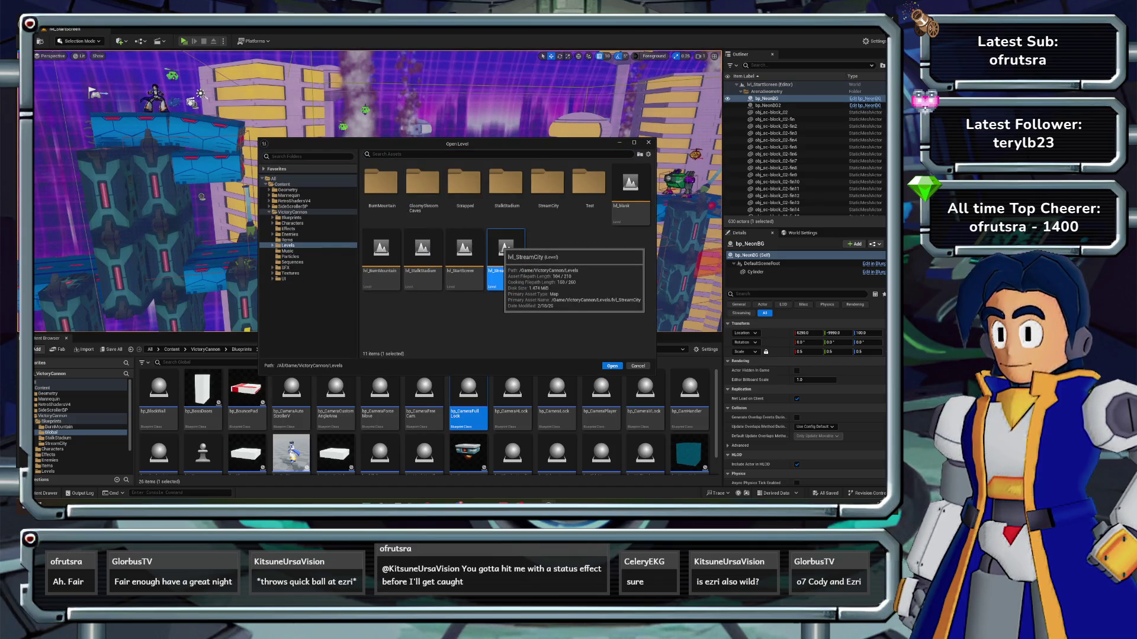
{"action": "double_click", "coordinate": [505, 252]}
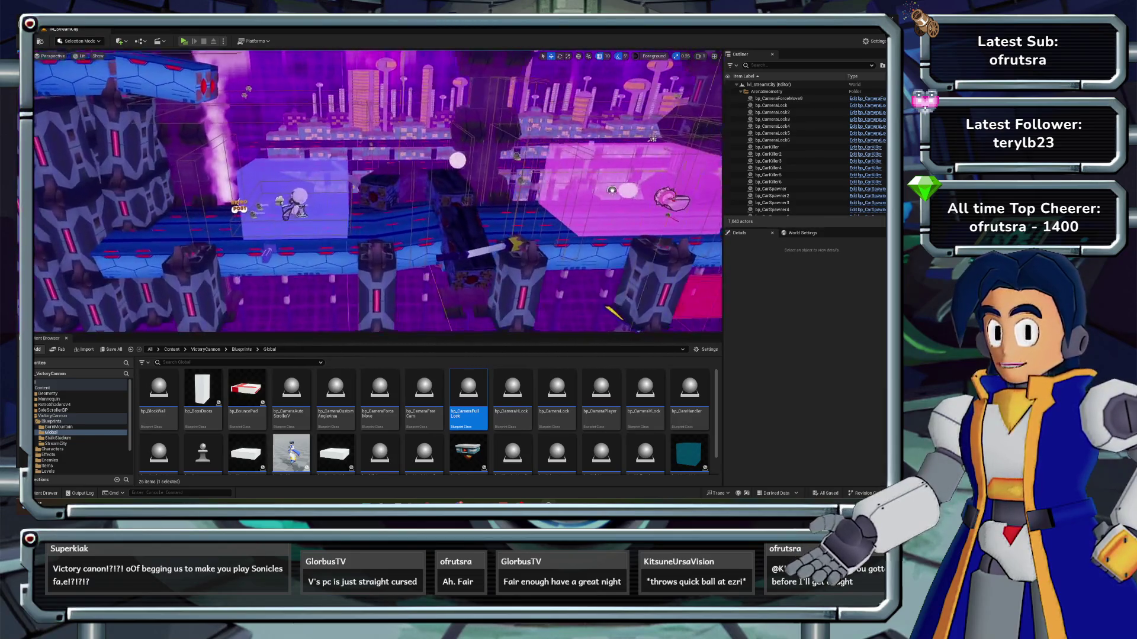
- Save lvl_StreamCity, set viewport bookmarks 3 and 1 with Ctrl+3 and Ctrl+1, and save again
{"action": "key", "text": "ctrl+s"}
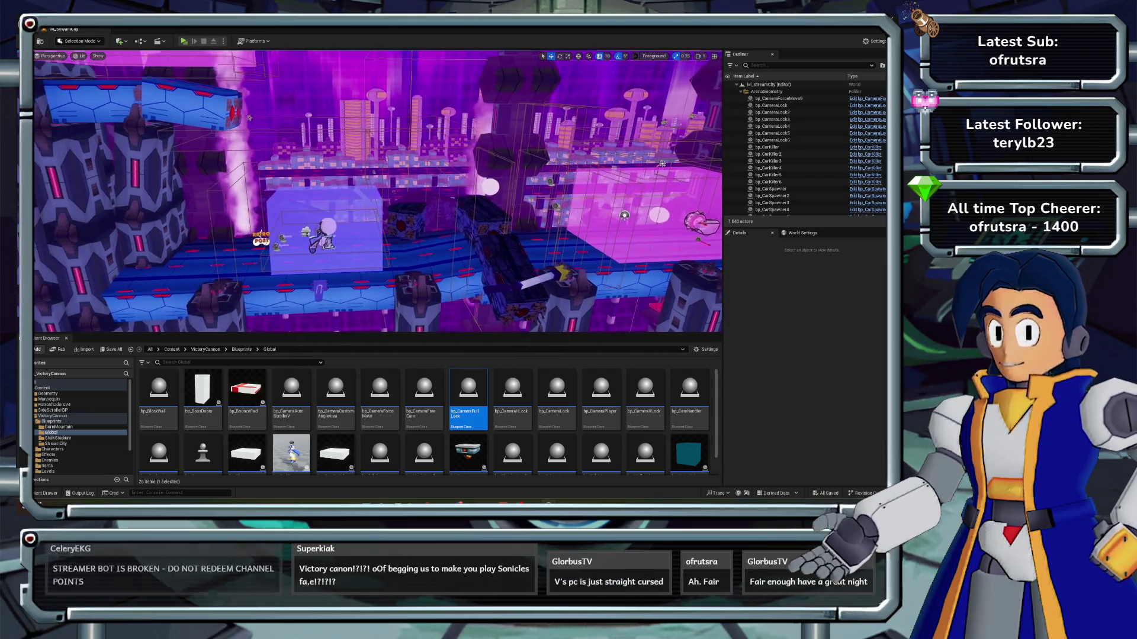
{"action": "key", "text": "ctrl+3"}
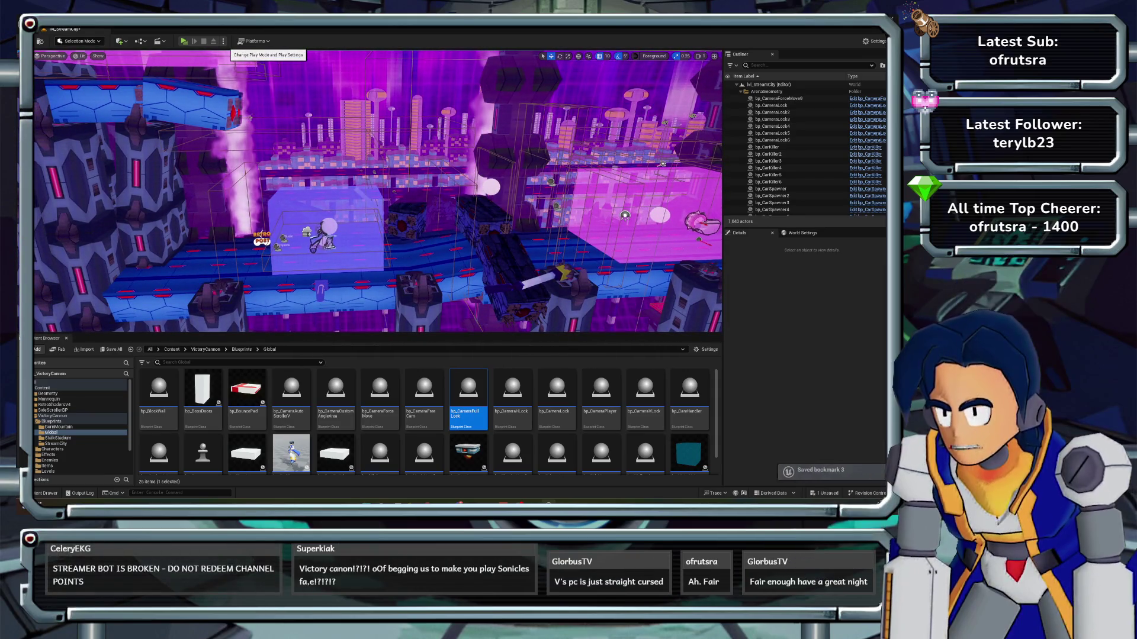
{"action": "key", "text": "ctrl+1"}
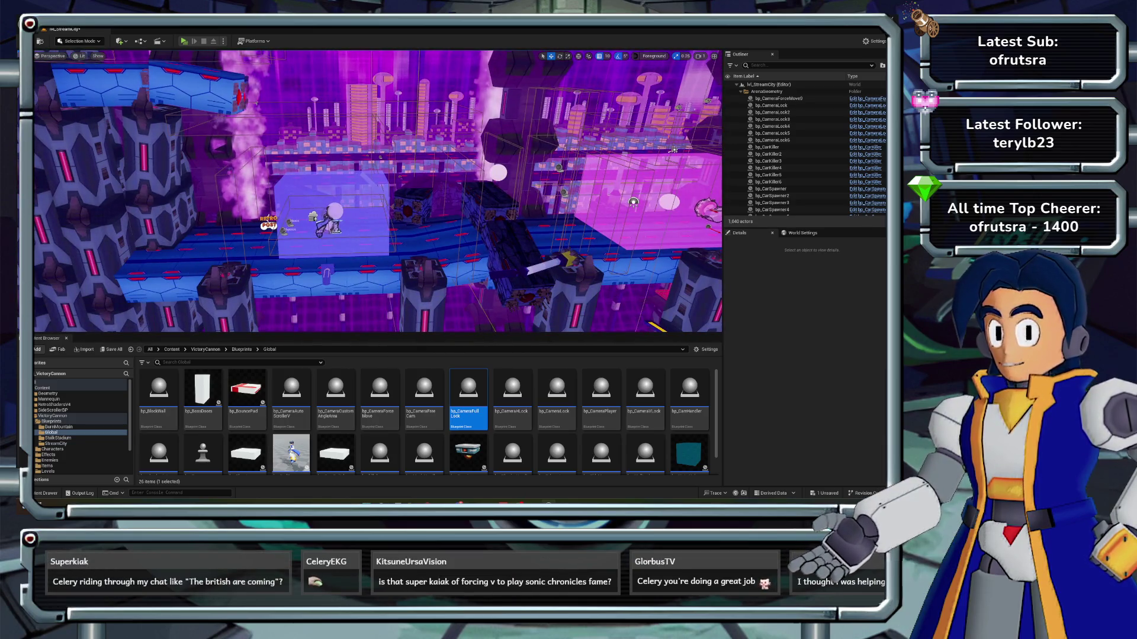
{"action": "key", "text": "ctrl+s"}
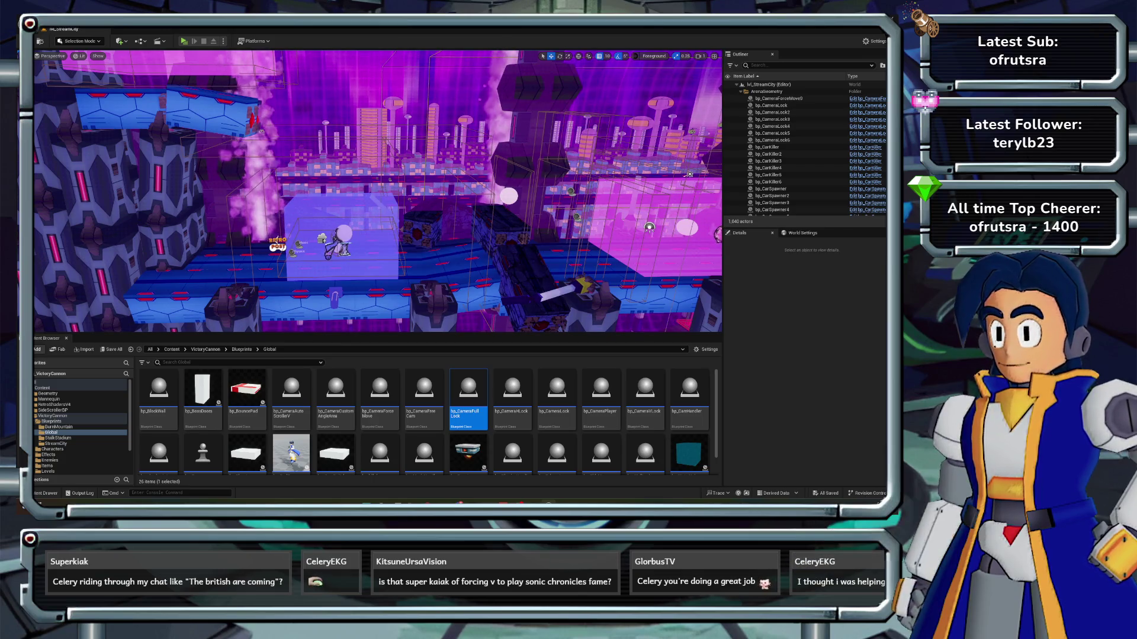
- Look over the play-mode options and play-in-editor settings unchanged, then launch Play for lvl_StreamCity
{"action": "left_click", "coordinate": [223, 41]}
{"action": "key", "text": "Escape"}
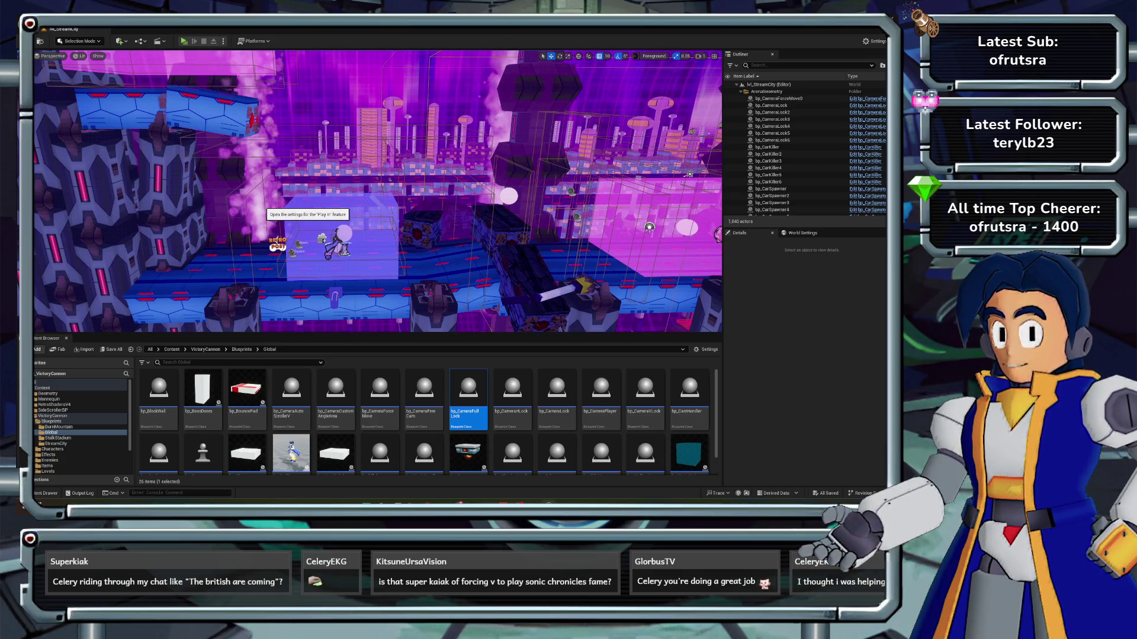
{"action": "left_click", "coordinate": [269, 208]}
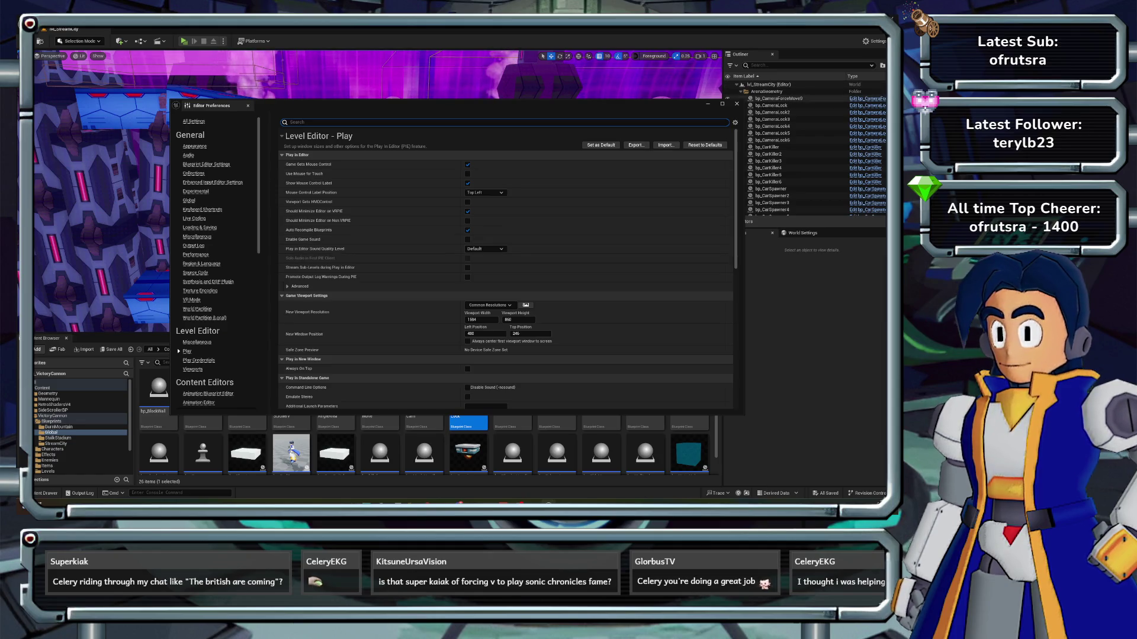
{"action": "left_click", "coordinate": [737, 104]}
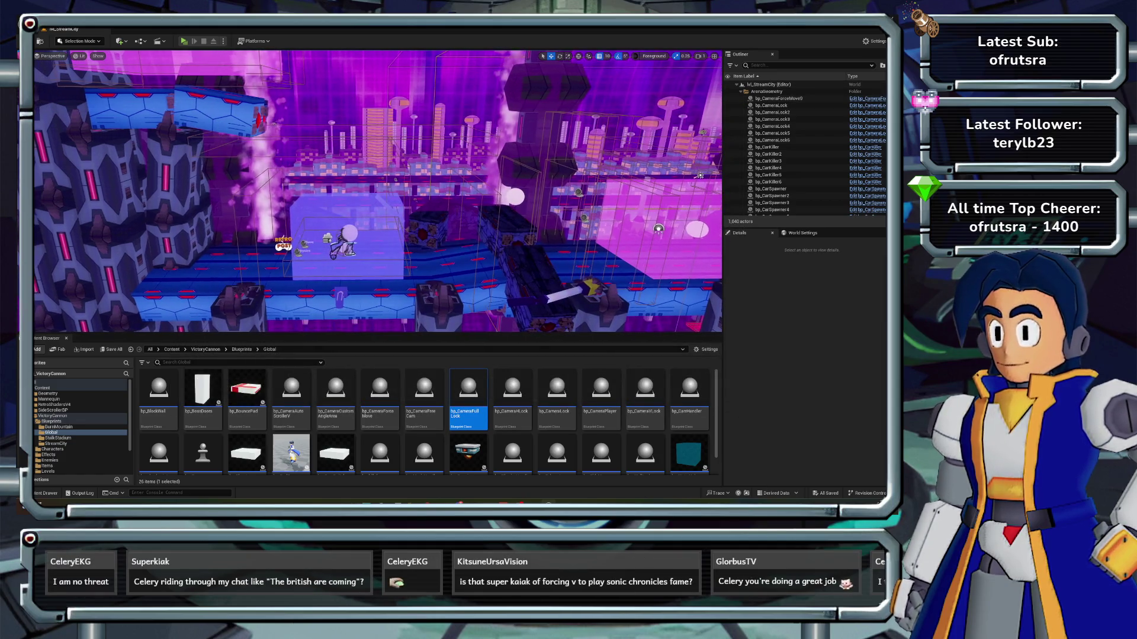
{"action": "left_click", "coordinate": [184, 41]}
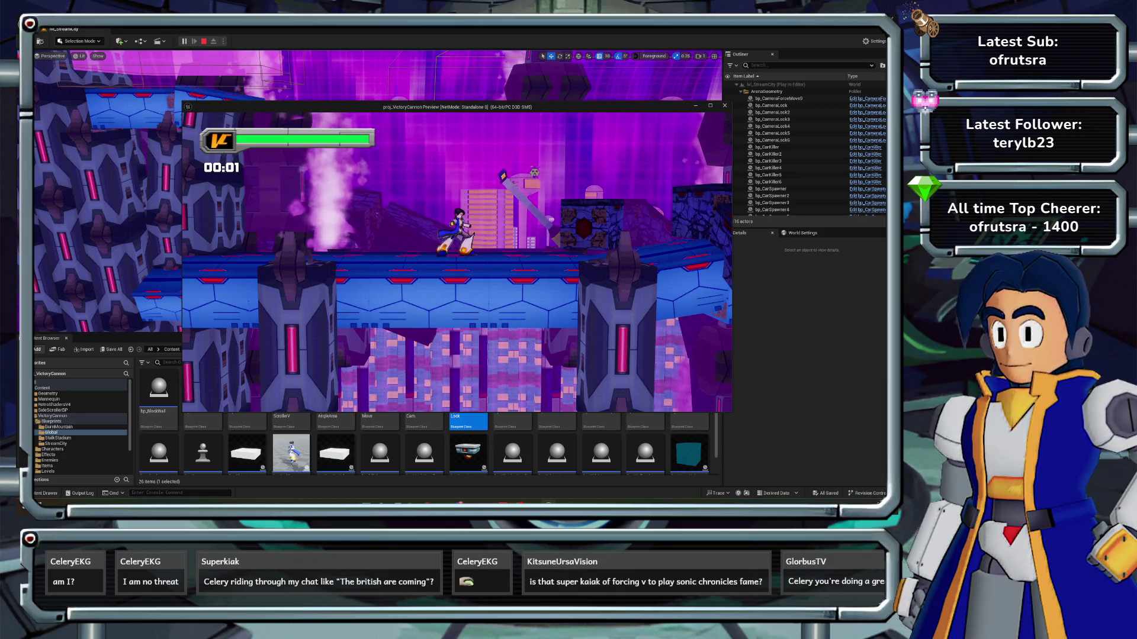
- Finish the test run and exit Play In Editor with Esc, bringing up the Message Log
{"action": "key", "text": "Escape"}
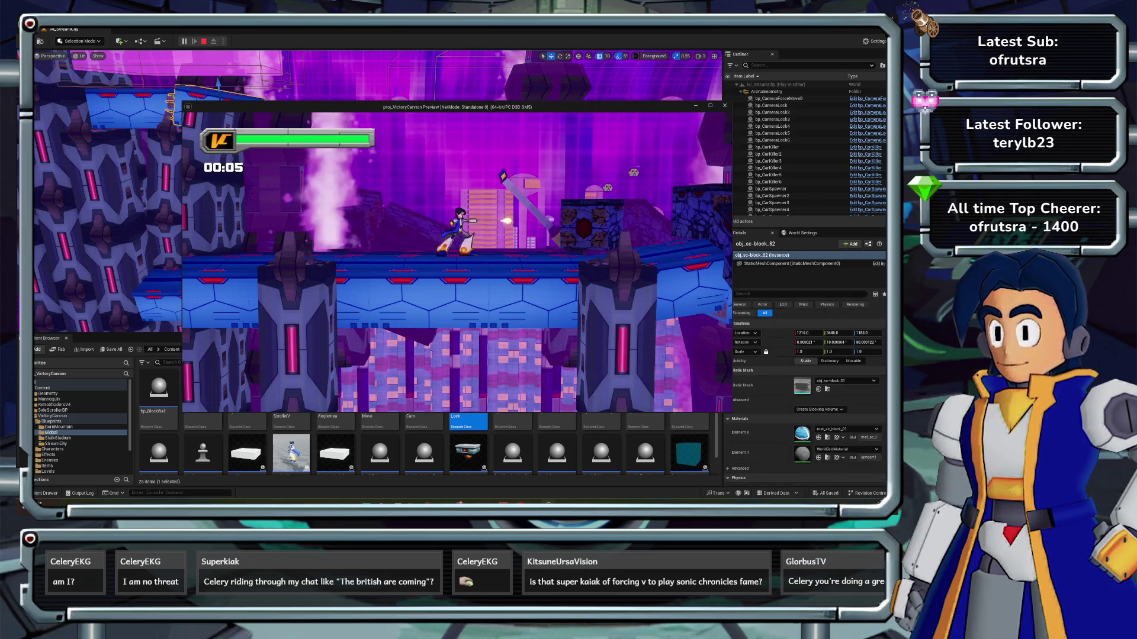
{"action": "key", "text": "Left"}
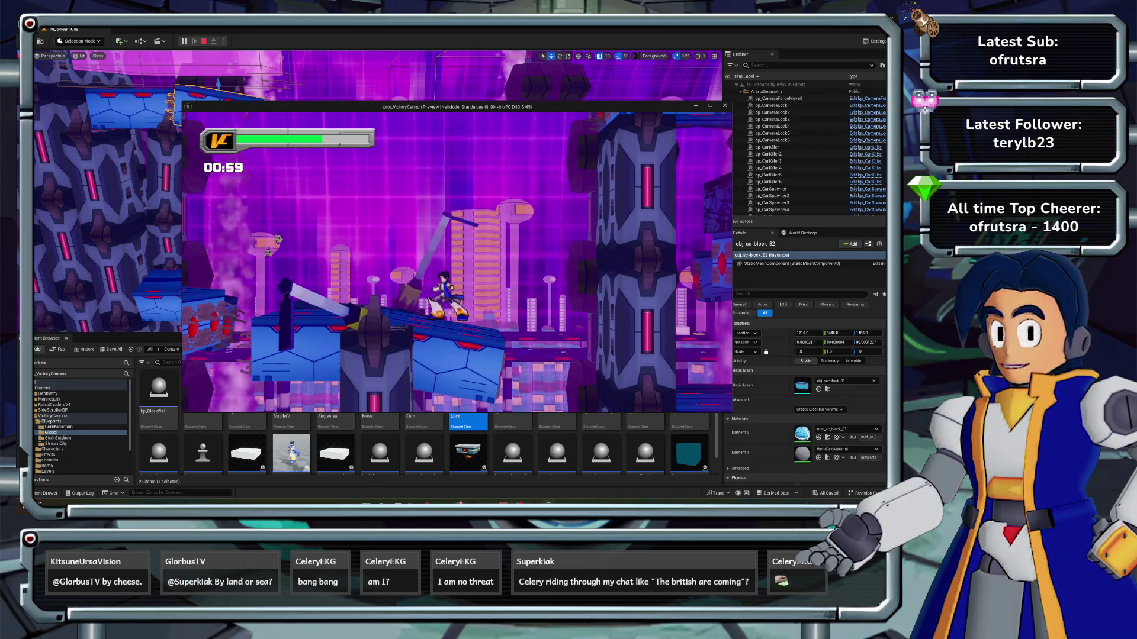
{"action": "key", "text": "Escape"}
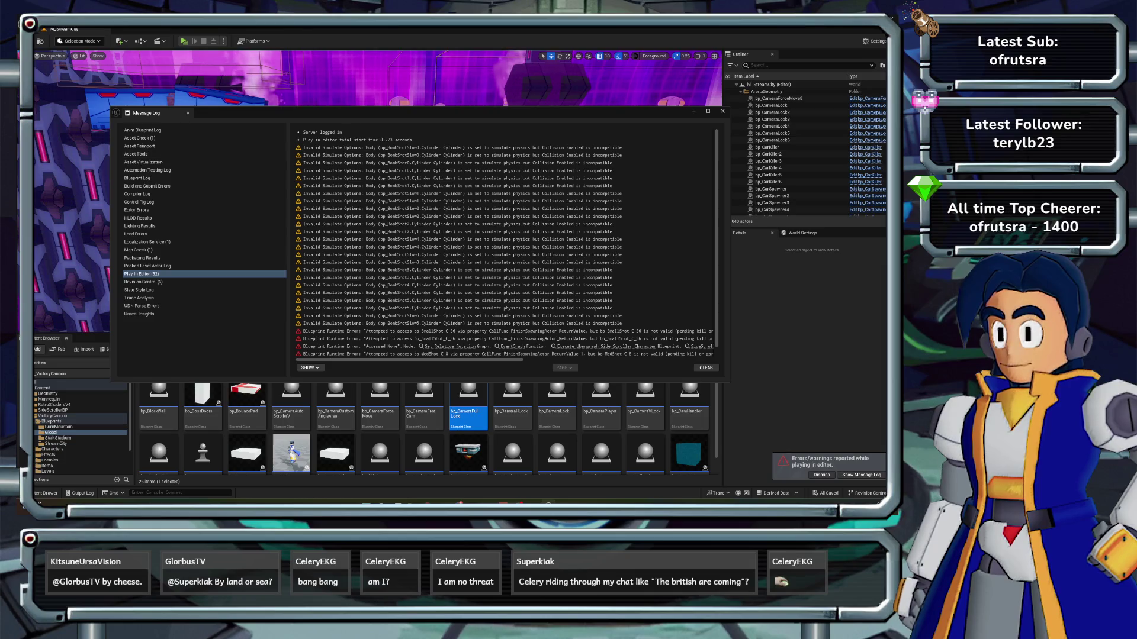
- Close the Message Log and select the bp_CameraFullLock12 volume in lvl_StreamCity
{"action": "key", "text": "alt+F4"}
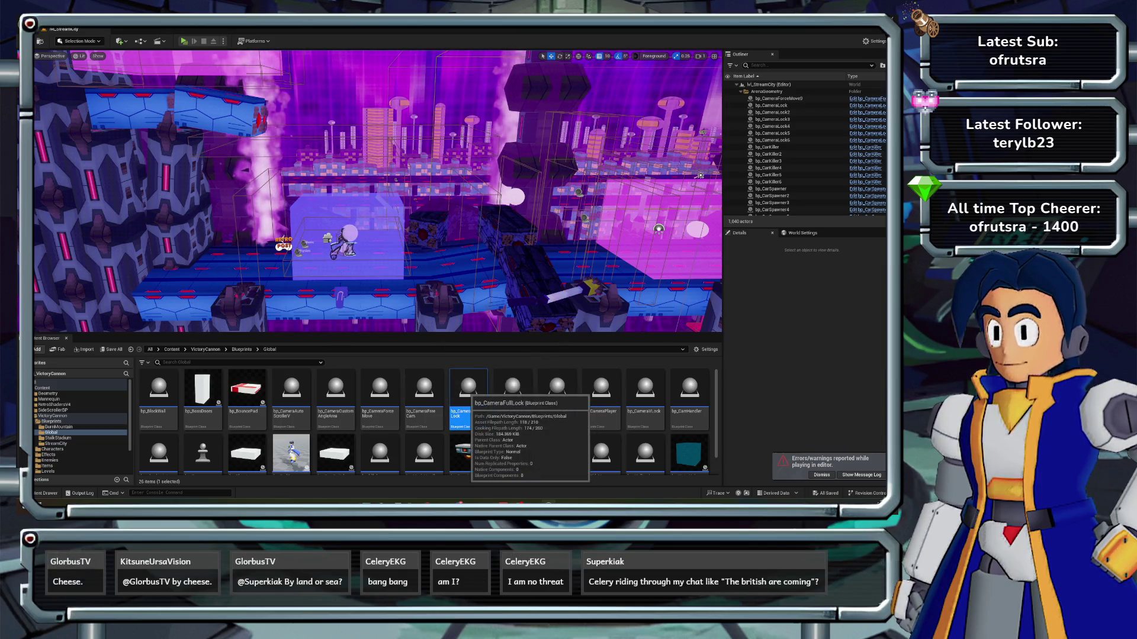
{"action": "key", "text": "w"}
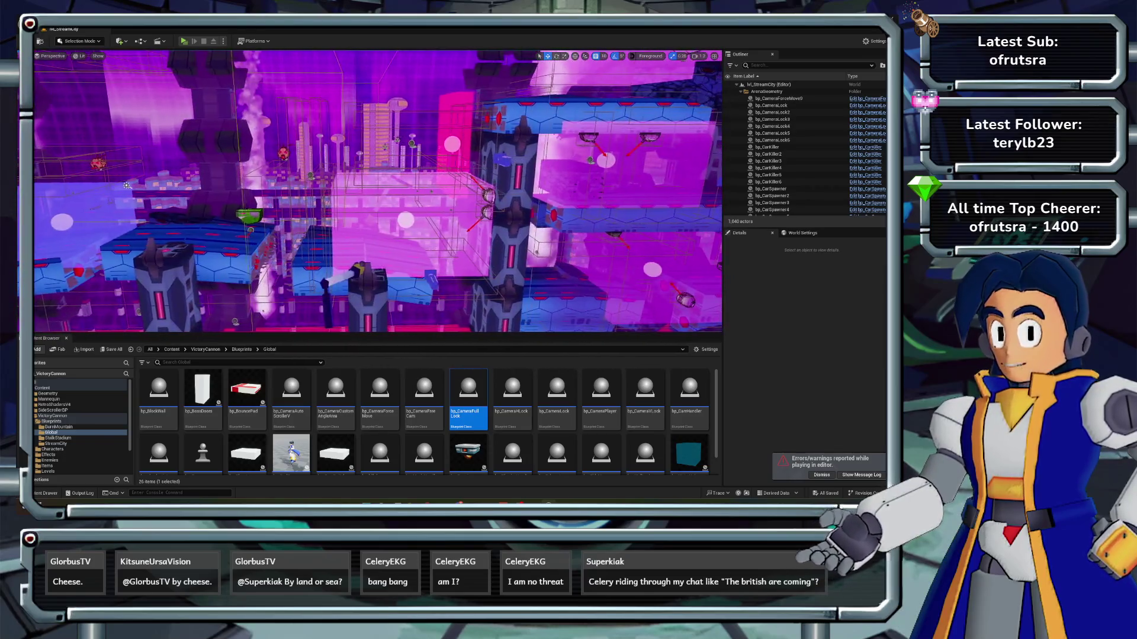
{"action": "left_click", "coordinate": [404, 220]}
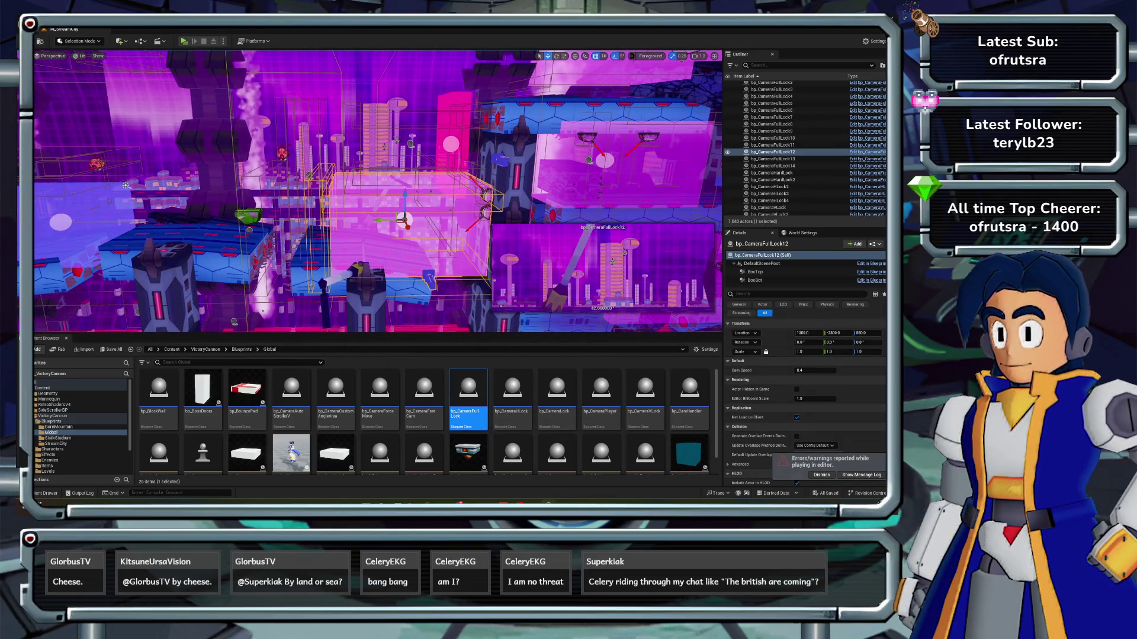
- Open bp_CameraFullLock and delete its Delay node
{"action": "double_click", "coordinate": [466, 399]}
{"action": "scroll", "coordinate": [299, 261], "scroll_direction": "up", "scroll_amount": 3}
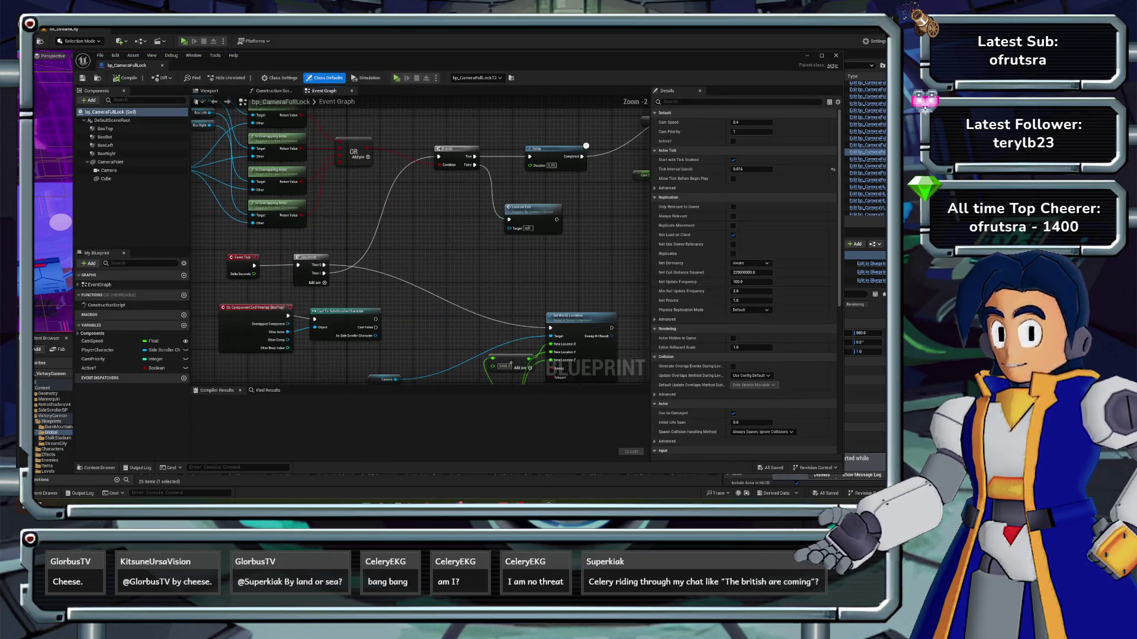
{"action": "left_click_drag", "start_coordinate": [586, 145], "coordinate": [581, 182]}
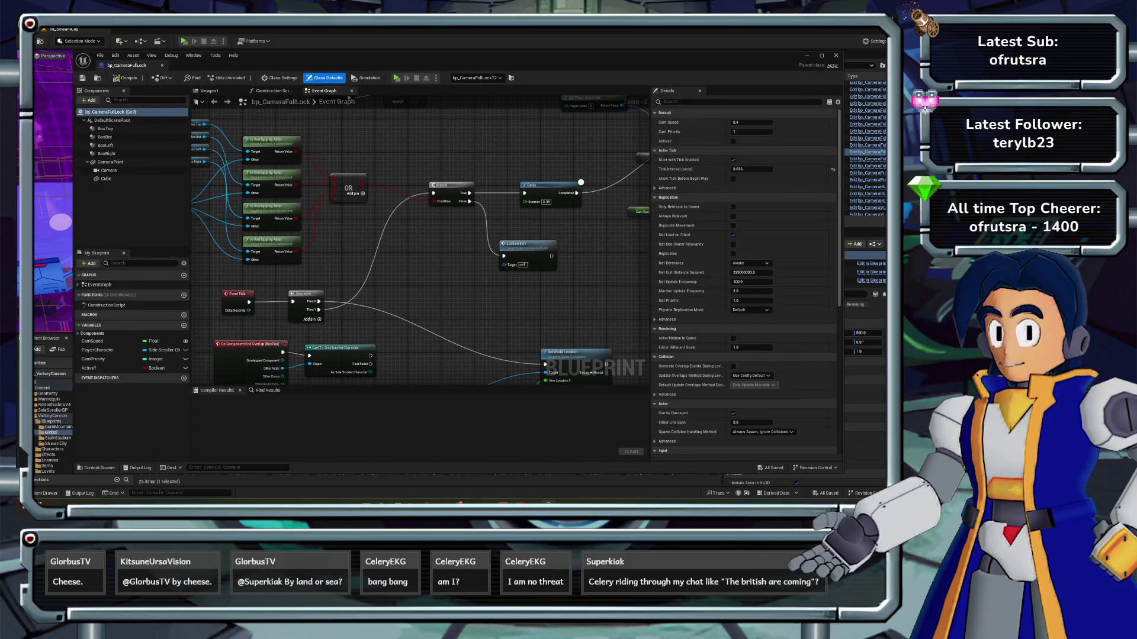
{"action": "scroll", "coordinate": [645, 277], "scroll_direction": "down", "scroll_amount": 1}
{"action": "mouse_move", "coordinate": [645, 277]}
{"action": "left_mouse_down"}
{"action": "mouse_move", "coordinate": [402, 259]}
{"action": "mouse_move", "coordinate": [434, 286]}
{"action": "mouse_move", "coordinate": [421, 257]}
{"action": "mouse_move", "coordinate": [459, 279]}
{"action": "left_mouse_up"}
{"action": "mouse_move", "coordinate": [438, 216]}
{"action": "left_mouse_down"}
{"action": "mouse_move", "coordinate": [381, 231]}
{"action": "mouse_move", "coordinate": [353, 214]}
{"action": "mouse_move", "coordinate": [416, 242]}
{"action": "mouse_move", "coordinate": [384, 245]}
{"action": "left_mouse_up"}
{"action": "scroll", "coordinate": [353, 213], "scroll_direction": "up", "scroll_amount": 1}
{"action": "left_click", "coordinate": [416, 242]}
{"action": "key", "text": "Delete"}
- Wire Branch True into Set View Target with Blend, compile, and shift the five right-hand nodes left
{"action": "left_click_drag", "start_coordinate": [271, 255], "coordinate": [501, 206]}
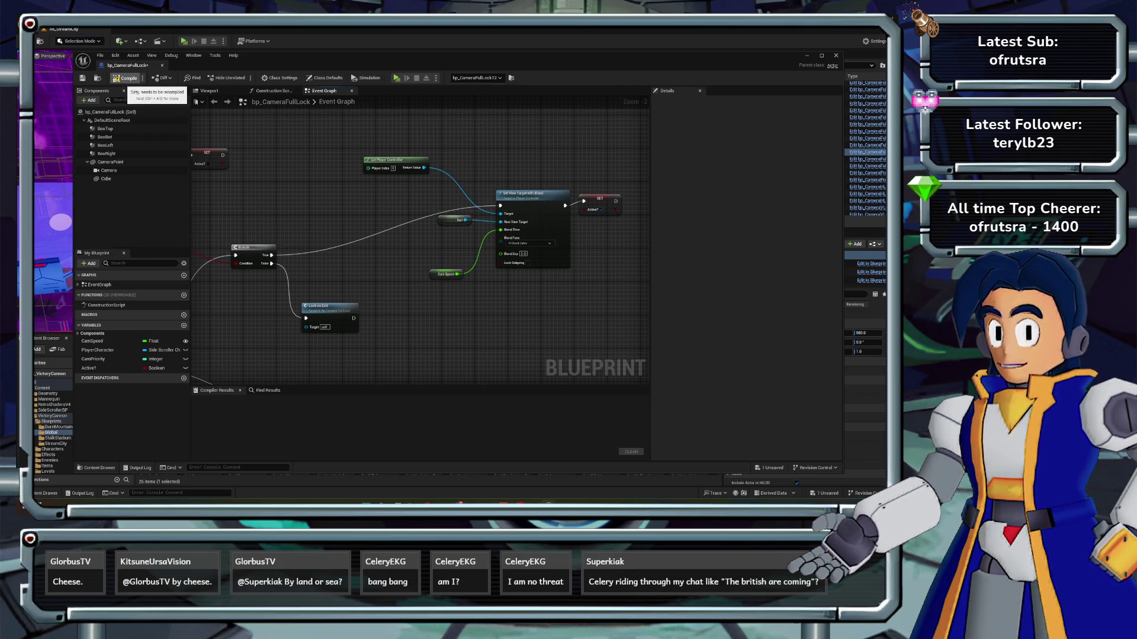
{"action": "left_click", "coordinate": [126, 79]}
{"action": "mouse_move", "coordinate": [355, 148]}
{"action": "left_mouse_down"}
{"action": "mouse_move", "coordinate": [568, 201]}
{"action": "mouse_move", "coordinate": [627, 283]}
{"action": "left_mouse_up"}
{"action": "left_click_drag", "start_coordinate": [521, 194], "coordinate": [484, 194]}
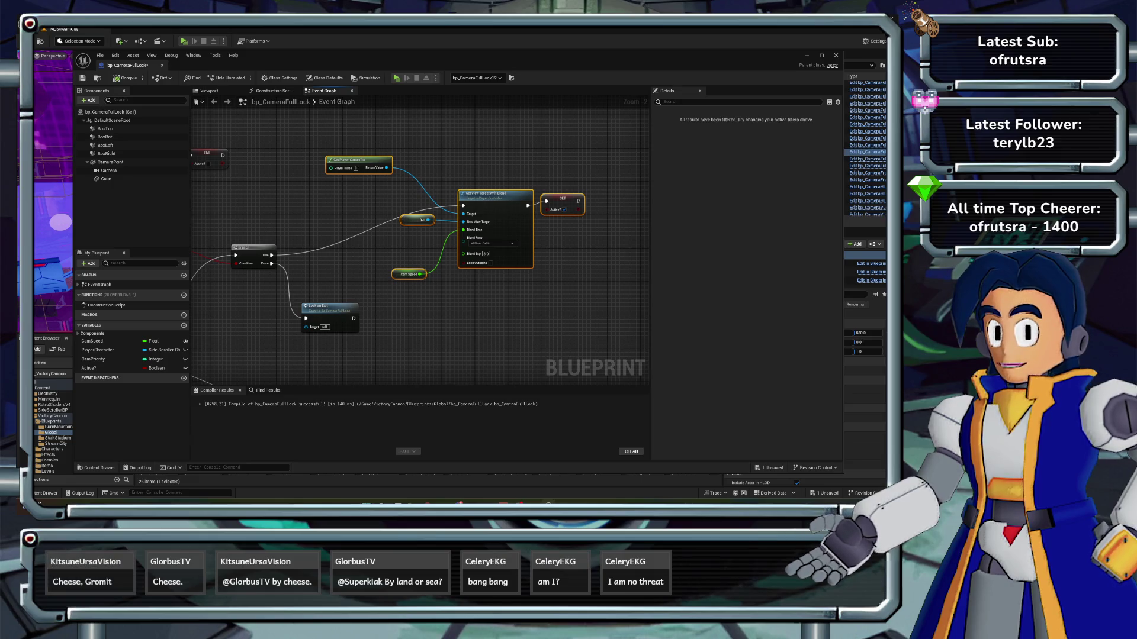
- Drop an Active? variable into the graph and add an AND Boolean node after the OR output
{"action": "scroll", "coordinate": [420, 237], "scroll_direction": "down", "scroll_amount": 2}
{"action": "mouse_move", "coordinate": [414, 296]}
{"action": "left_mouse_down"}
{"action": "mouse_move", "coordinate": [297, 285]}
{"action": "mouse_move", "coordinate": [398, 354]}
{"action": "mouse_move", "coordinate": [449, 361]}
{"action": "left_mouse_up"}
{"action": "scroll", "coordinate": [421, 247], "scroll_direction": "up", "scroll_amount": 2}
{"action": "mouse_move", "coordinate": [414, 237]}
{"action": "left_mouse_down"}
{"action": "mouse_move", "coordinate": [450, 237]}
{"action": "mouse_move", "coordinate": [509, 284]}
{"action": "left_mouse_up"}
{"action": "left_click_drag", "start_coordinate": [343, 164], "coordinate": [331, 203]}
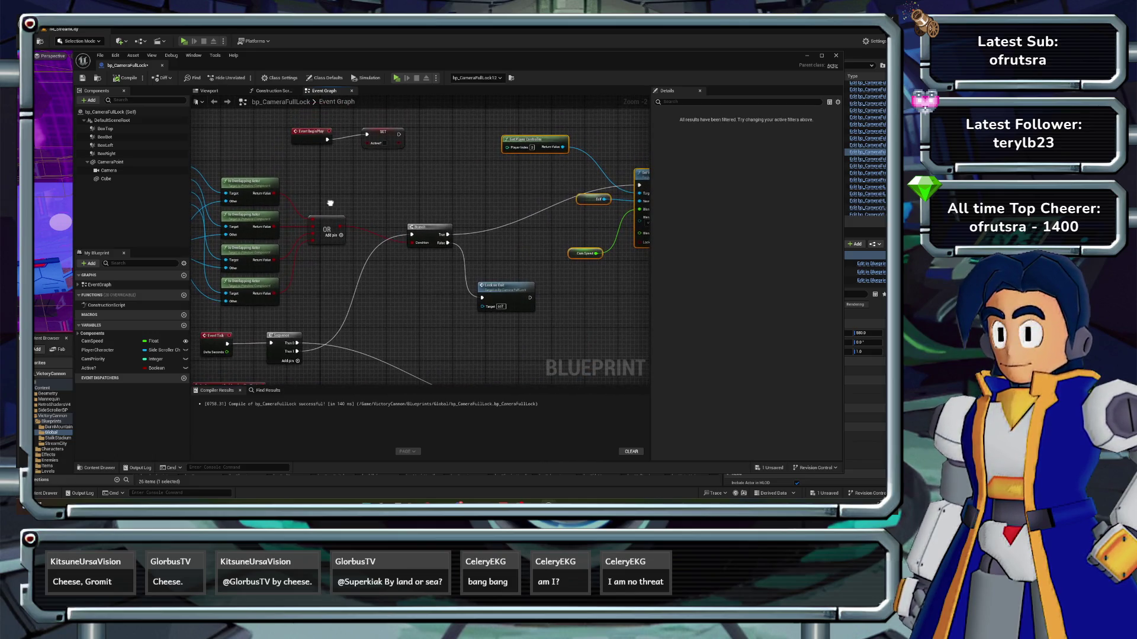
{"action": "left_click_drag", "start_coordinate": [441, 237], "coordinate": [468, 234]}
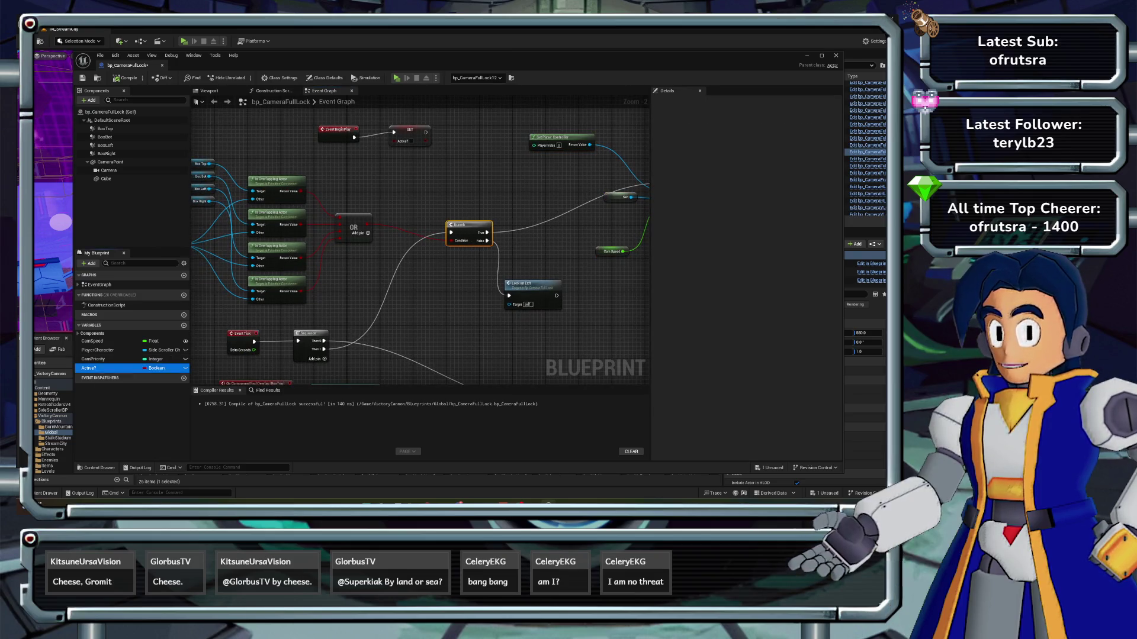
{"action": "mouse_move", "coordinate": [87, 367]}
{"action": "left_mouse_down"}
{"action": "mouse_move", "coordinate": [331, 225]}
{"action": "mouse_move", "coordinate": [355, 182]}
{"action": "left_mouse_up"}
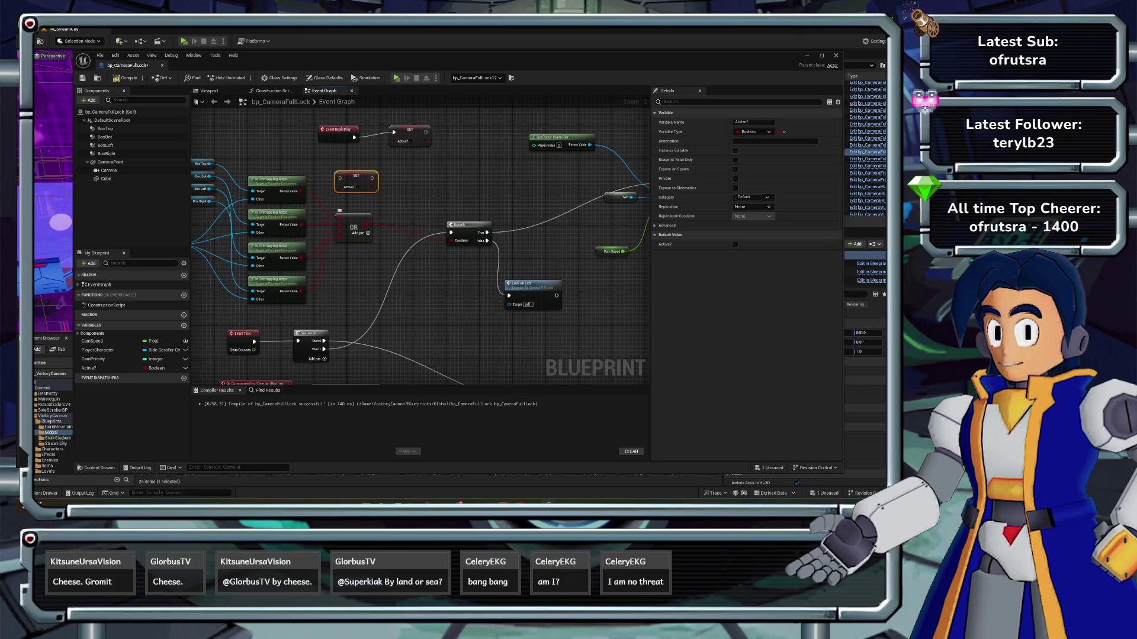
{"action": "left_click_drag", "start_coordinate": [368, 224], "coordinate": [396, 207]}
{"action": "type", "text": "and"}
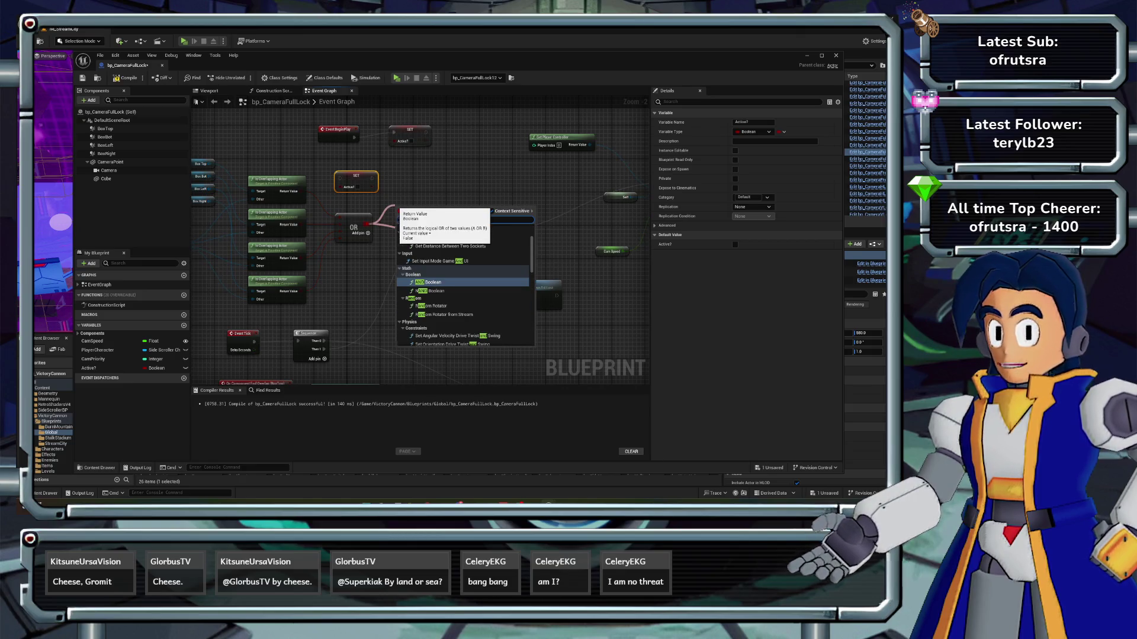
{"action": "key", "text": "Return"}
- Add a NOT on an Active? getter and wire it into the AND node
{"action": "mouse_move", "coordinate": [416, 213]}
{"action": "left_mouse_down"}
{"action": "mouse_move", "coordinate": [397, 205]}
{"action": "mouse_move", "coordinate": [452, 241]}
{"action": "left_mouse_up"}
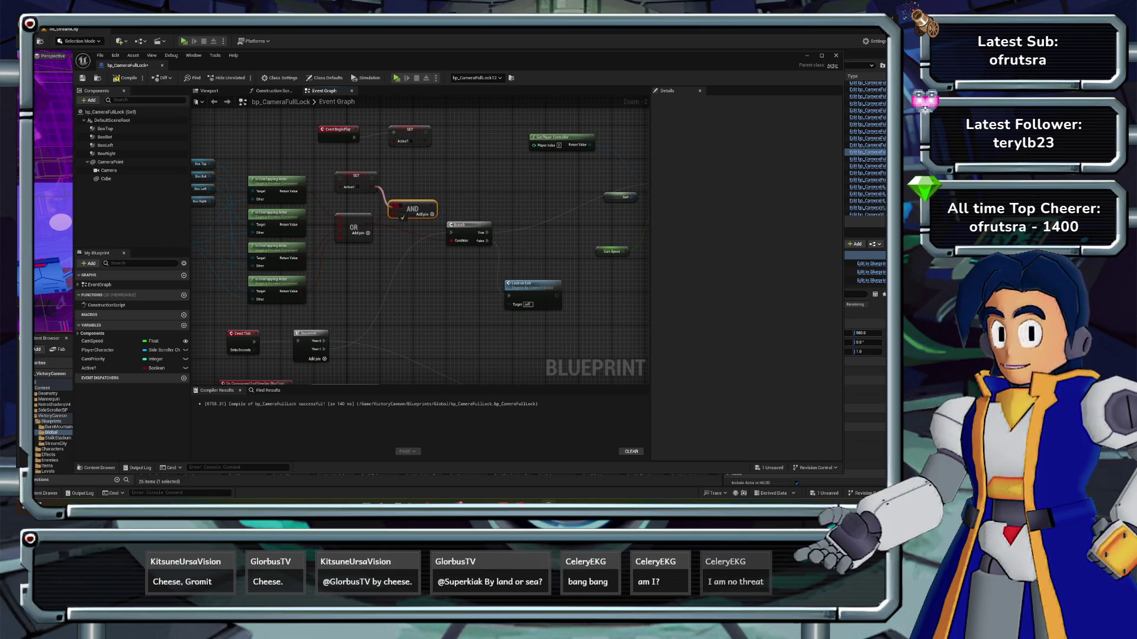
{"action": "left_click", "coordinate": [360, 166]}
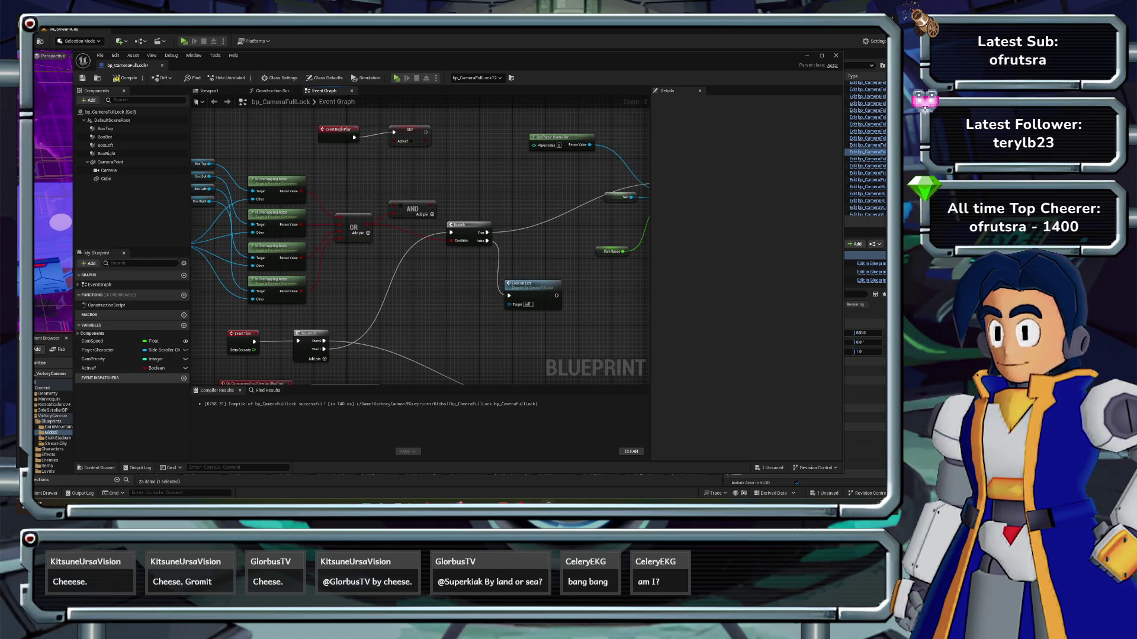
{"action": "left_click_drag", "start_coordinate": [89, 368], "coordinate": [279, 240]}
{"action": "mouse_move", "coordinate": [340, 184]}
{"action": "left_mouse_down"}
{"action": "mouse_move", "coordinate": [332, 169]}
{"action": "mouse_move", "coordinate": [379, 173]}
{"action": "left_mouse_up"}
{"action": "type", "text": "not bo"}
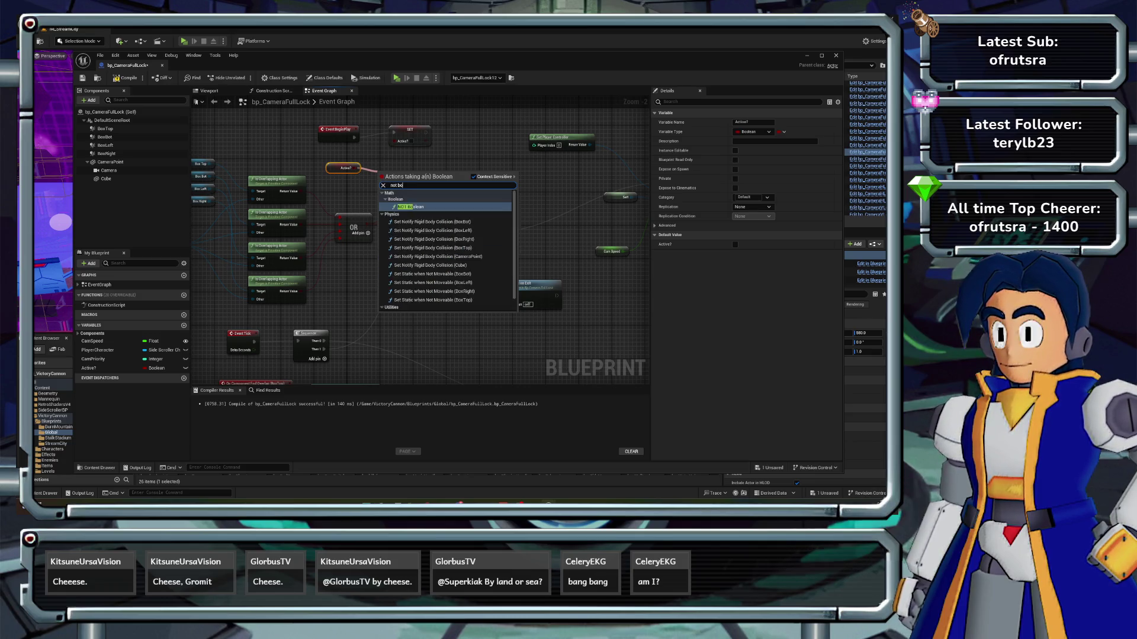
{"action": "key", "text": "Return"}
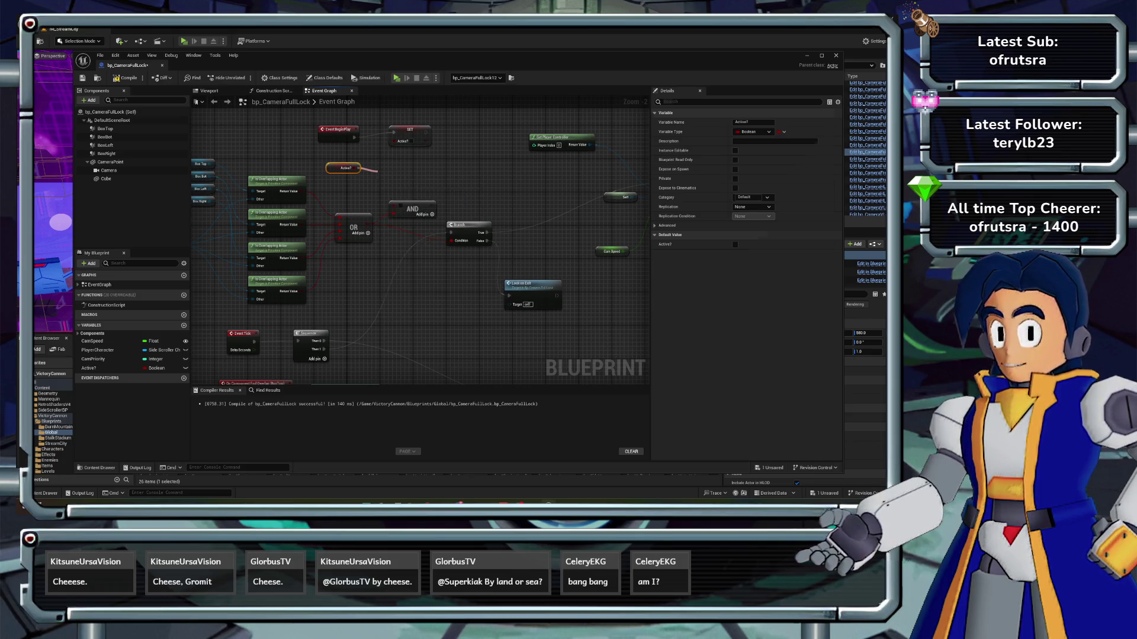
{"action": "left_click_drag", "start_coordinate": [419, 172], "coordinate": [402, 213]}
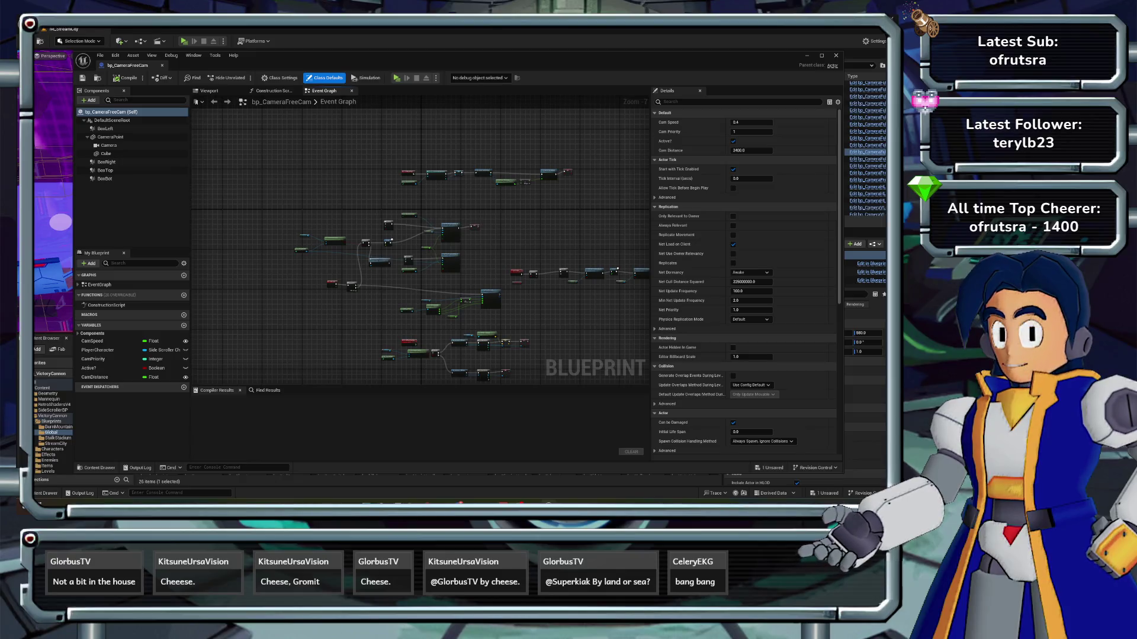
- Position the AND node and connect Is Overlapping Actor's Return Value to it
{"action": "scroll", "coordinate": [347, 209], "scroll_direction": "up", "scroll_amount": 3}
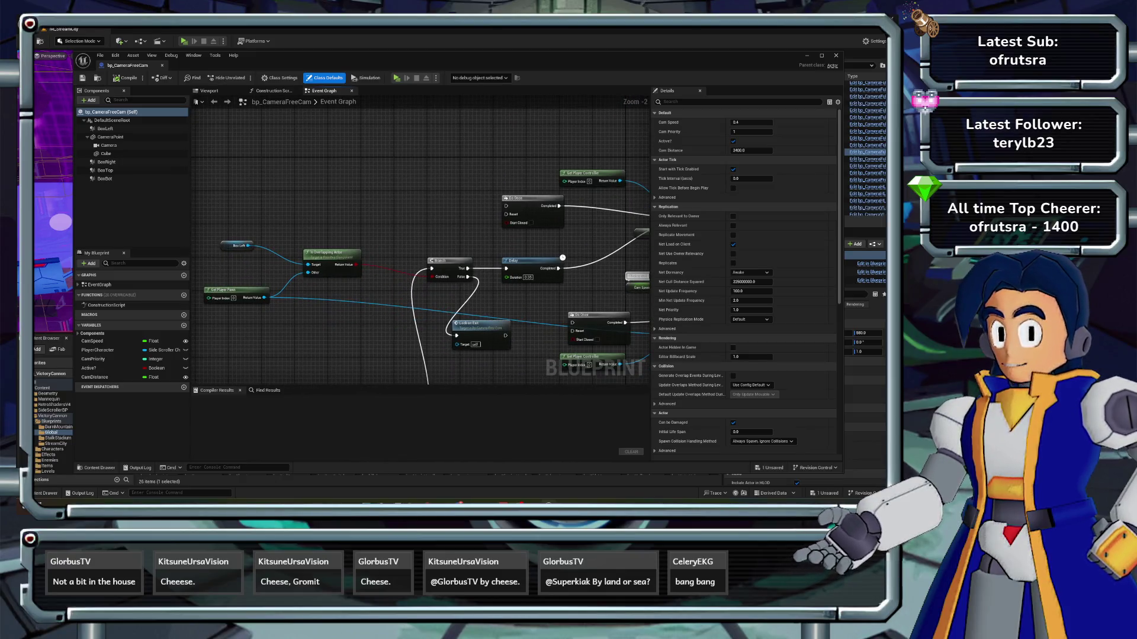
{"action": "left_click", "coordinate": [346, 209]}
{"action": "scroll", "coordinate": [367, 234], "scroll_direction": "up", "scroll_amount": 1}
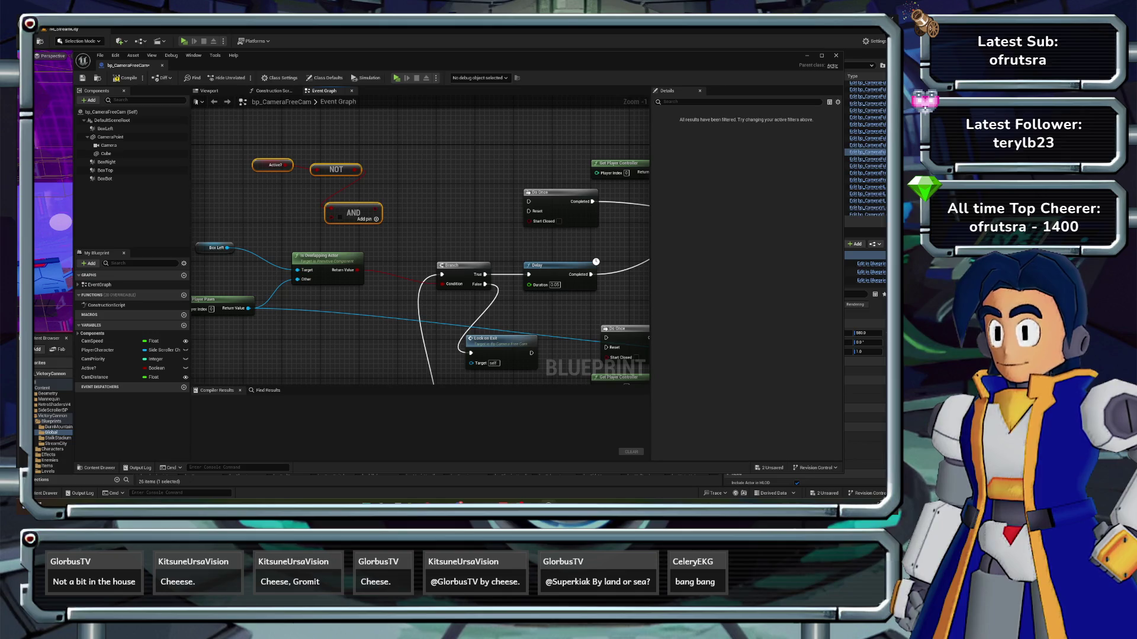
{"action": "left_click_drag", "start_coordinate": [354, 214], "coordinate": [415, 225]}
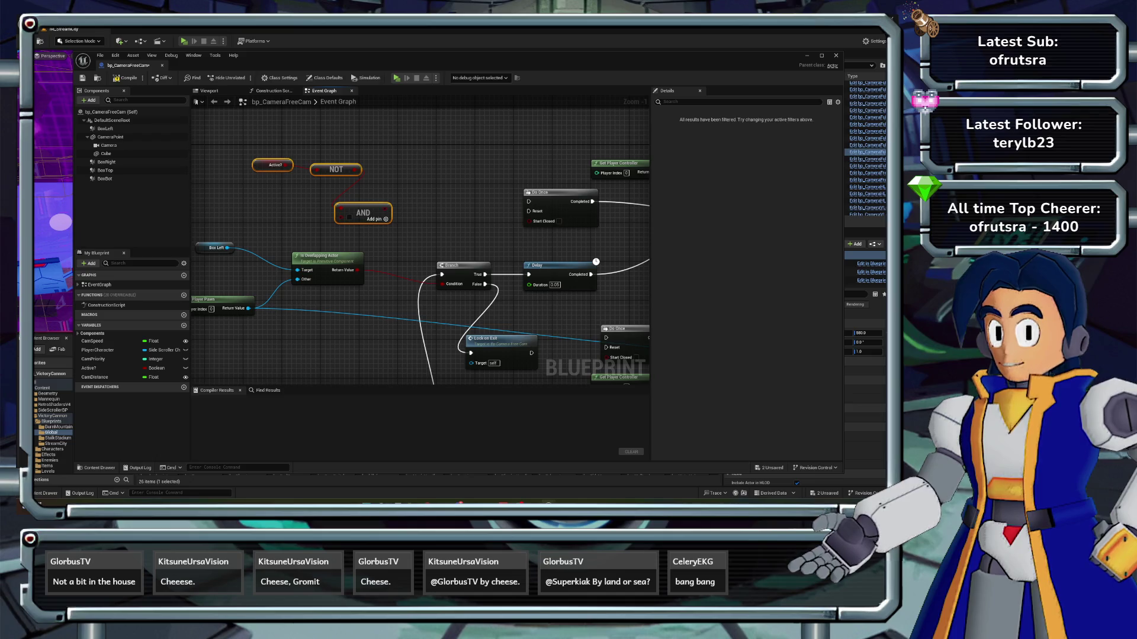
{"action": "key", "text": "Escape"}
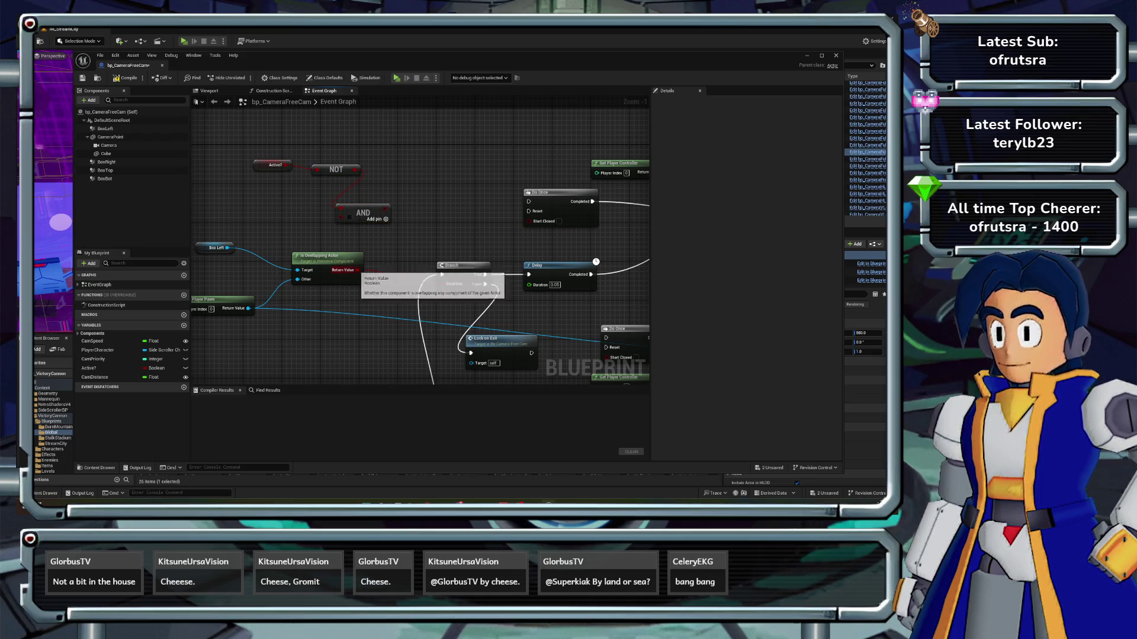
{"action": "mouse_move", "coordinate": [357, 270]}
{"action": "left_mouse_down"}
{"action": "mouse_move", "coordinate": [339, 216]}
{"action": "mouse_move", "coordinate": [441, 284]}
{"action": "left_mouse_up"}
- Compile bp_CameraFreeCam and close its Blueprint editor to return to the level
{"action": "left_click", "coordinate": [126, 78]}
{"action": "scroll", "coordinate": [420, 245], "scroll_direction": "down", "scroll_amount": 2}
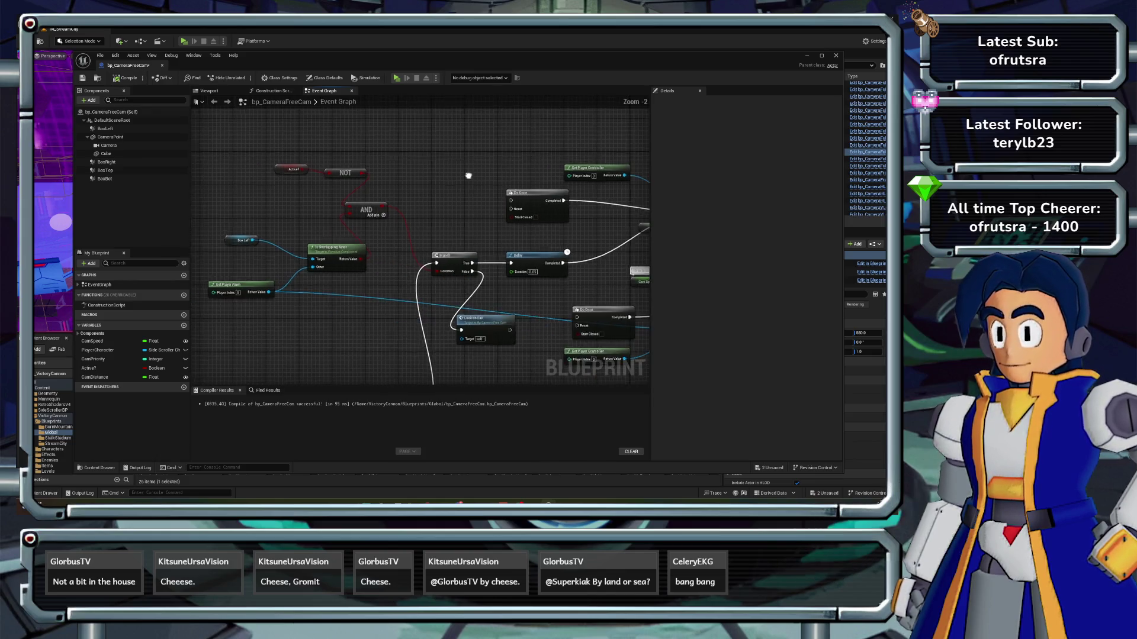
{"action": "scroll", "coordinate": [420, 245], "scroll_direction": "down", "scroll_amount": 1}
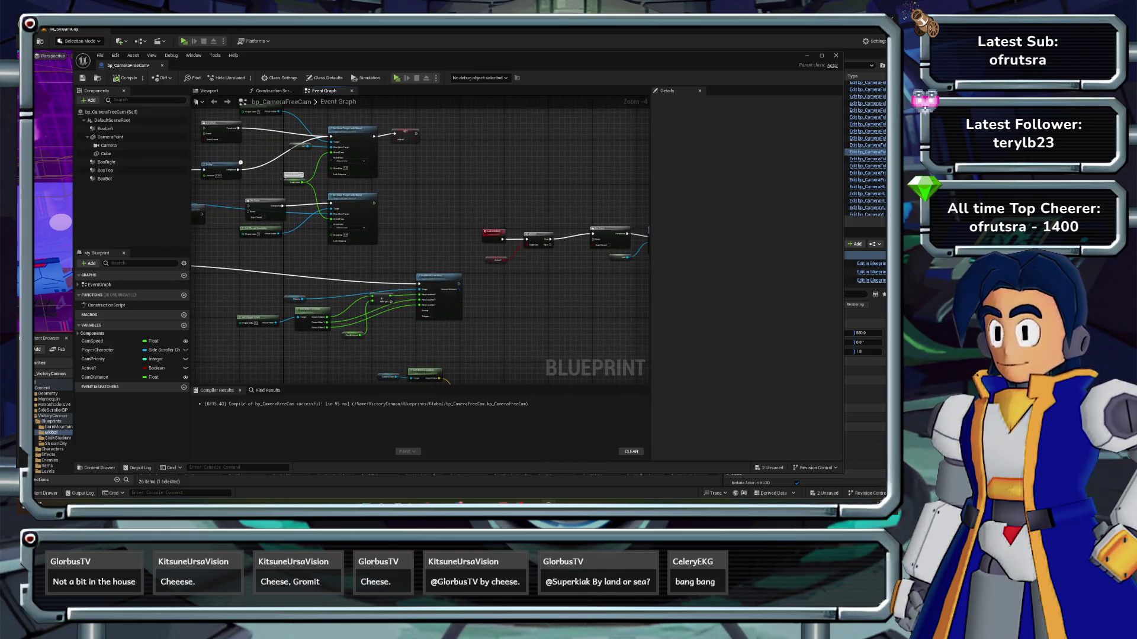
{"action": "mouse_move", "coordinate": [296, 228]}
{"action": "left_mouse_down"}
{"action": "mouse_move", "coordinate": [222, 225]}
{"action": "mouse_move", "coordinate": [460, 221]}
{"action": "mouse_move", "coordinate": [415, 237]}
{"action": "mouse_move", "coordinate": [379, 216]}
{"action": "left_mouse_up"}
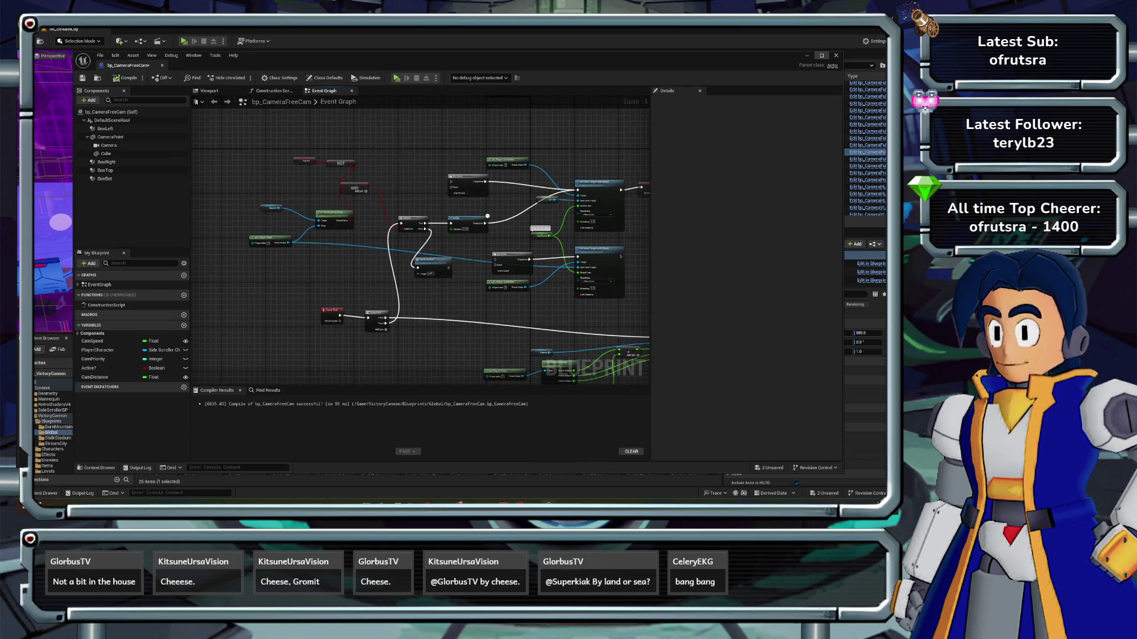
{"action": "left_click", "coordinate": [835, 55]}
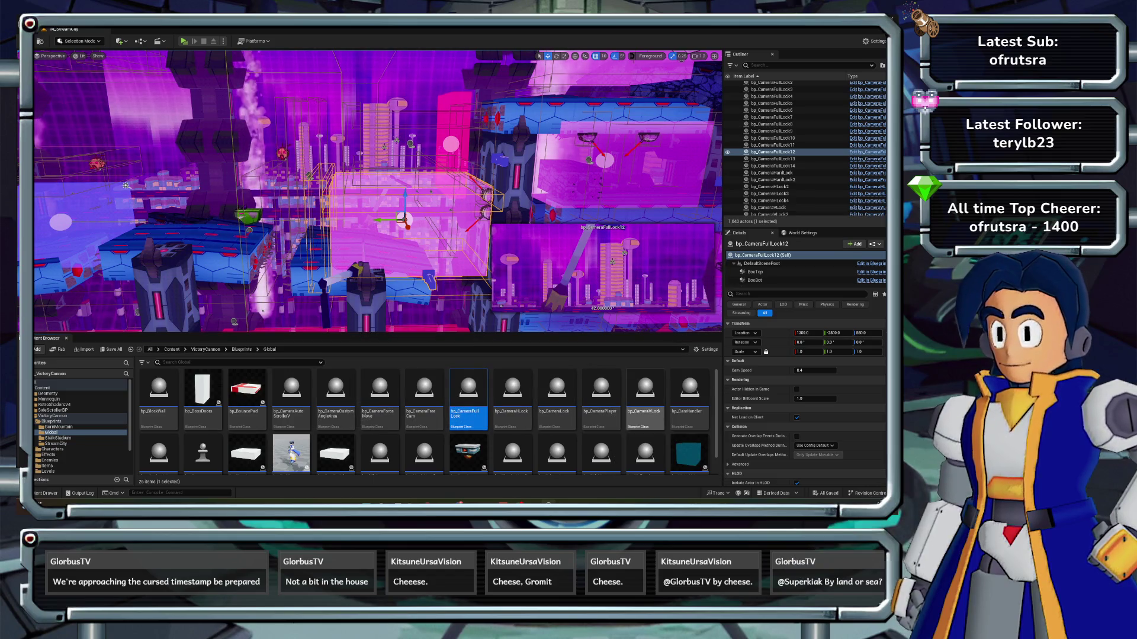
- Open bp_CameraHLock and place a Box Top component reference in its event graph
{"action": "double_click", "coordinate": [509, 408]}
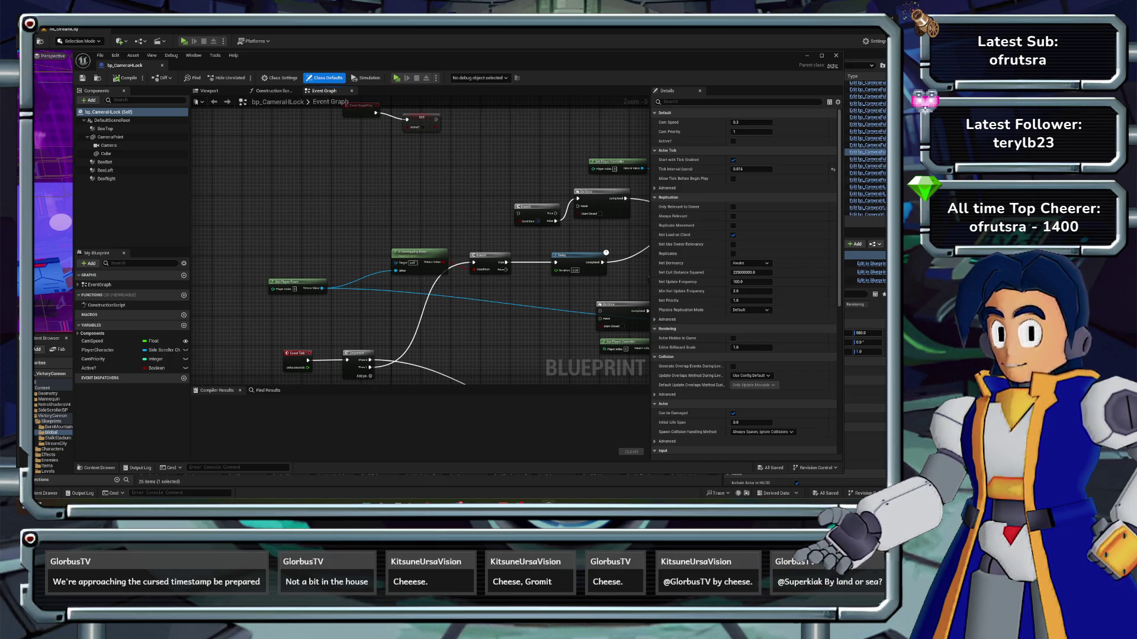
{"action": "scroll", "coordinate": [334, 198], "scroll_direction": "down", "scroll_amount": 3}
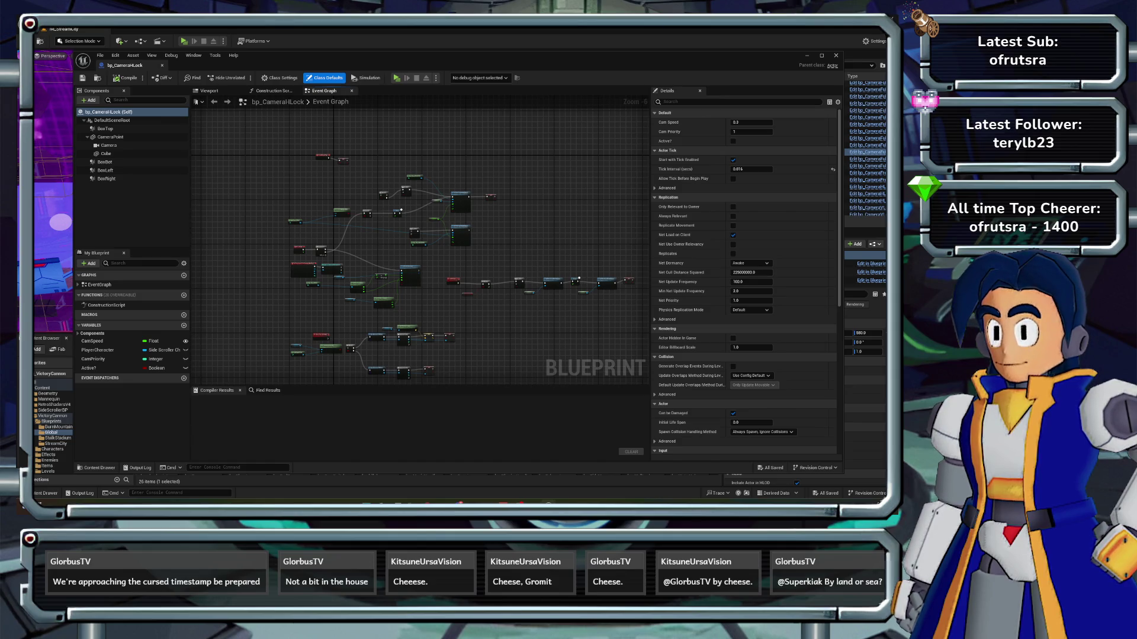
{"action": "scroll", "coordinate": [323, 248], "scroll_direction": "up", "scroll_amount": 4}
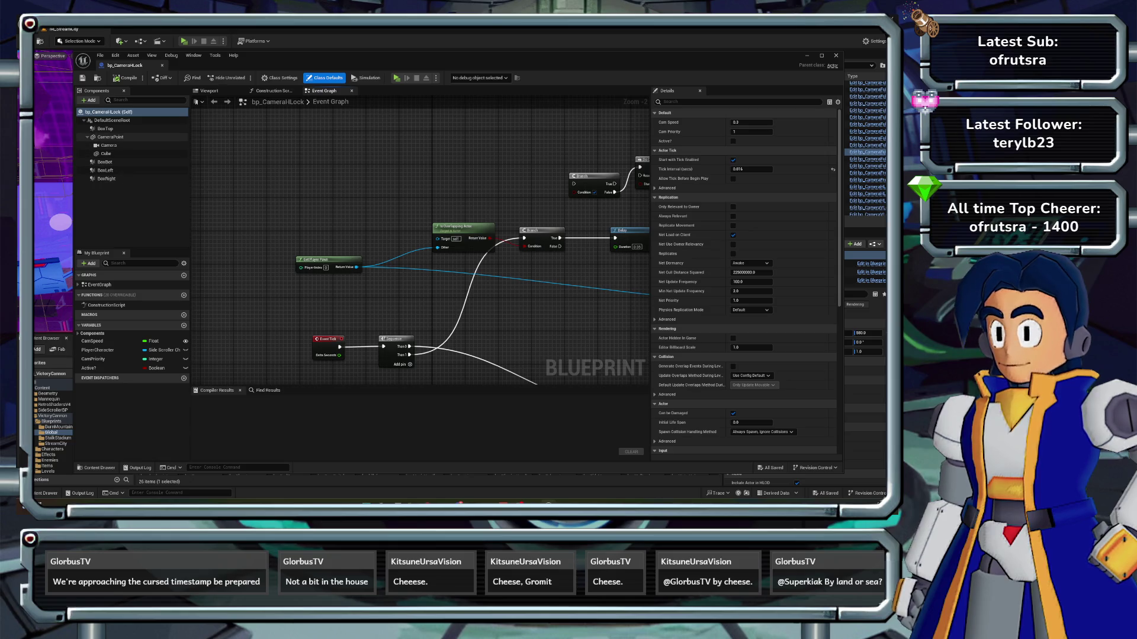
{"action": "left_click", "coordinate": [118, 129]}
{"action": "left_click_drag", "start_coordinate": [295, 209], "coordinate": [439, 238]}
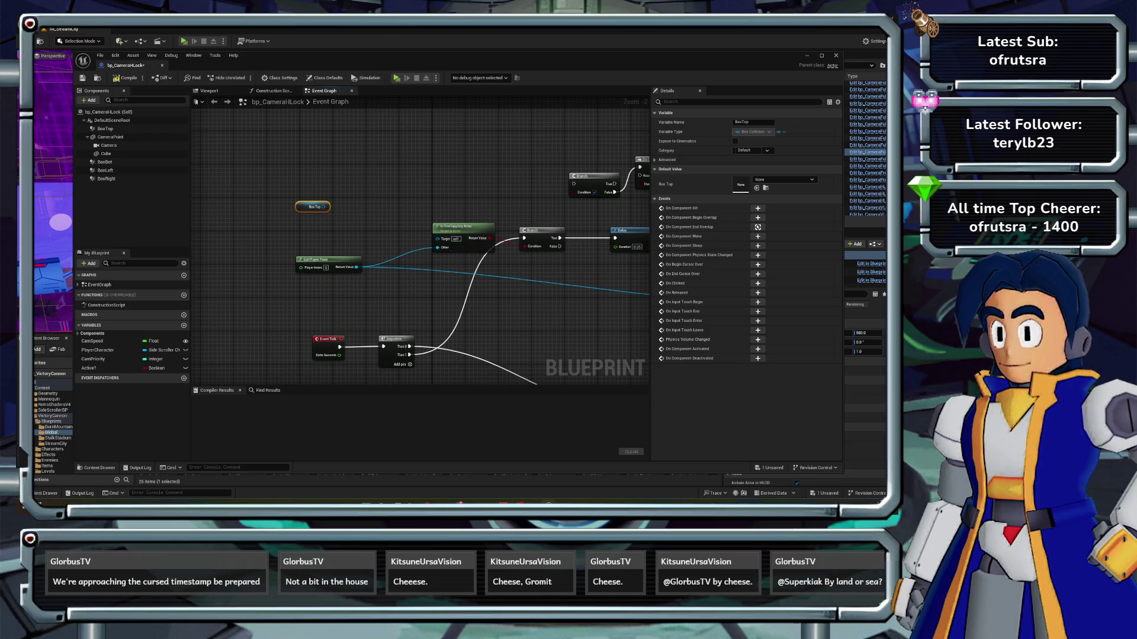
{"action": "left_click_drag", "start_coordinate": [414, 177], "coordinate": [403, 218]}
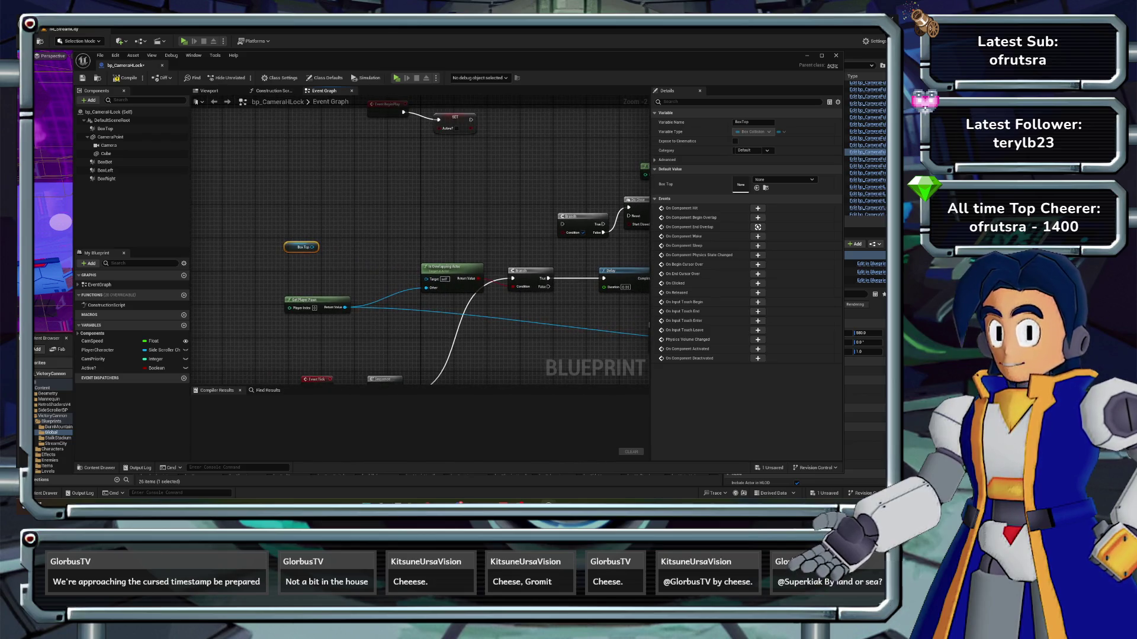
{"action": "left_click", "coordinate": [450, 269]}
{"action": "scroll", "coordinate": [450, 270], "scroll_direction": "down", "scroll_amount": 1}
{"action": "mouse_move", "coordinate": [450, 270]}
{"action": "left_mouse_down"}
{"action": "mouse_move", "coordinate": [405, 239]}
{"action": "mouse_move", "coordinate": [266, 228]}
{"action": "left_mouse_up"}
- Delete the Delay, wire Branch True to Set View Target, and remove the spare Branch and Do Once nodes
{"action": "key", "text": "Delete"}
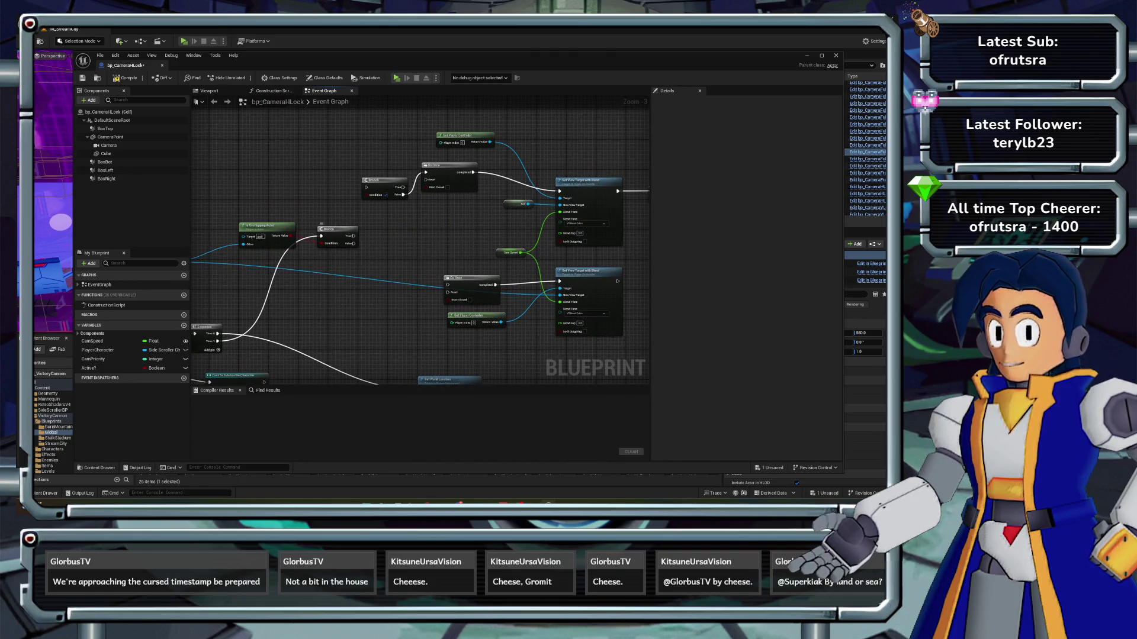
{"action": "mouse_move", "coordinate": [353, 236]}
{"action": "left_mouse_down"}
{"action": "mouse_move", "coordinate": [527, 215]}
{"action": "mouse_move", "coordinate": [560, 192]}
{"action": "left_mouse_up"}
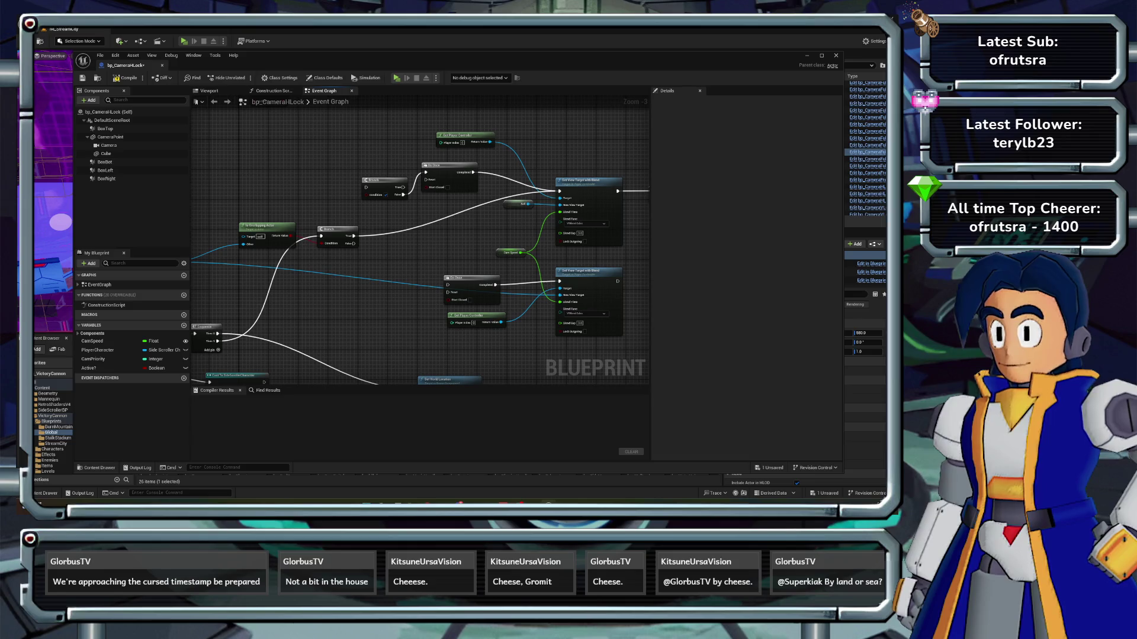
{"action": "mouse_move", "coordinate": [483, 202]}
{"action": "left_mouse_down"}
{"action": "mouse_move", "coordinate": [427, 169]}
{"action": "mouse_move", "coordinate": [358, 171]}
{"action": "mouse_move", "coordinate": [432, 217]}
{"action": "left_mouse_up"}
{"action": "key", "text": "Delete"}
{"action": "scroll", "coordinate": [347, 196], "scroll_direction": "down", "scroll_amount": 1}
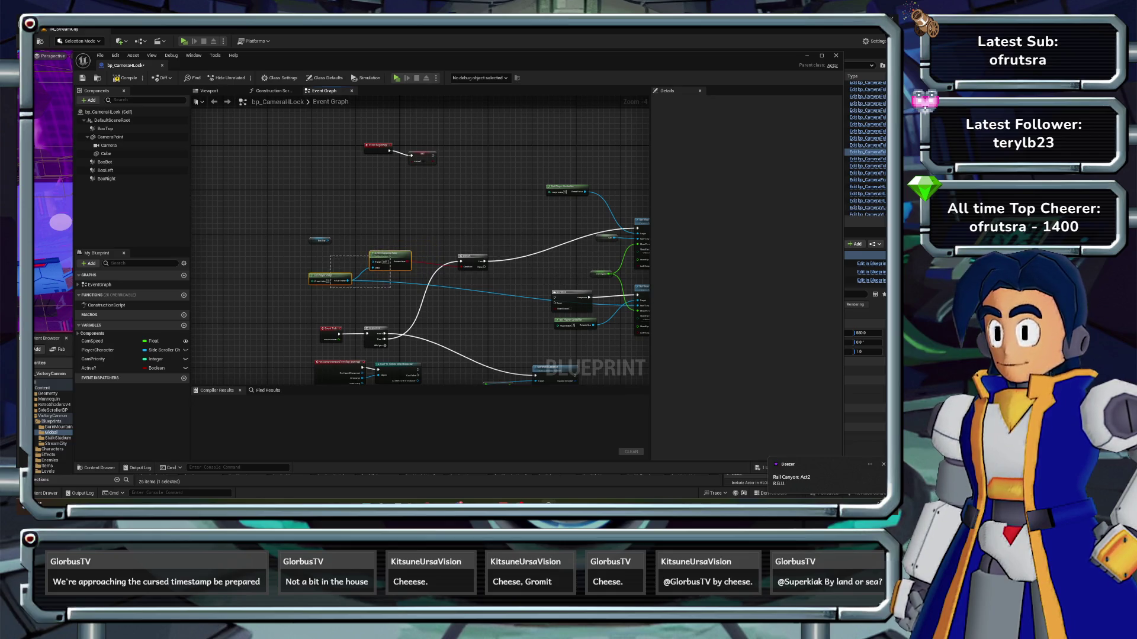
{"action": "left_click_drag", "start_coordinate": [390, 288], "coordinate": [281, 287]}
{"action": "left_click", "coordinate": [320, 240]}
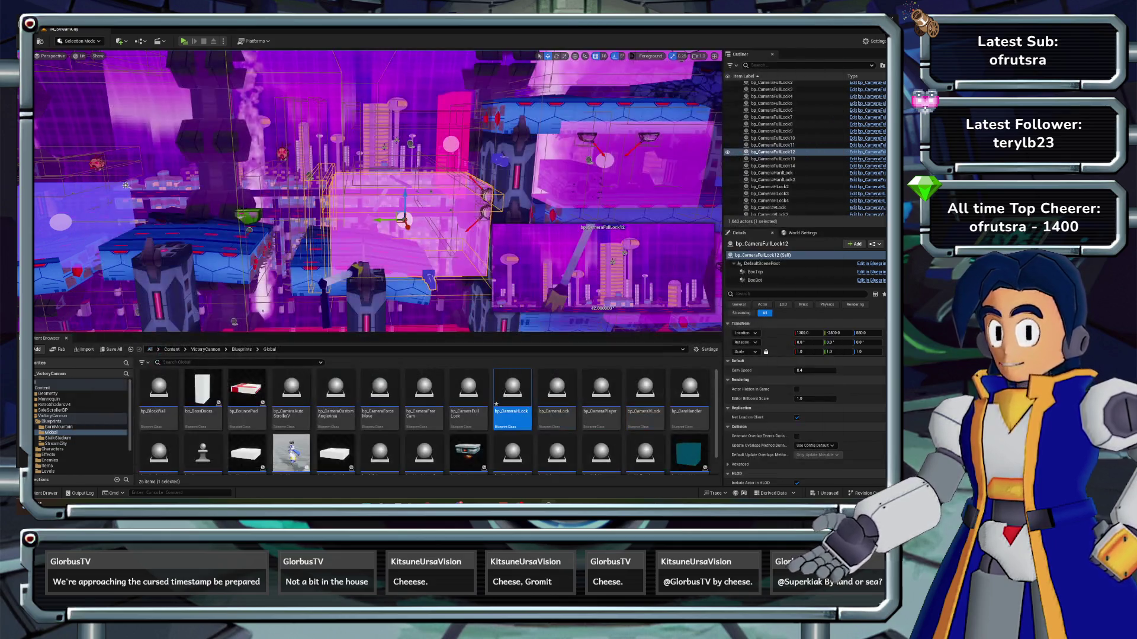
- In bp_CameraVLock, select the four box-overlap checks plus the OR node and compile
{"action": "double_click", "coordinate": [509, 406]}
{"action": "scroll", "coordinate": [416, 215], "scroll_direction": "down", "scroll_amount": 1}
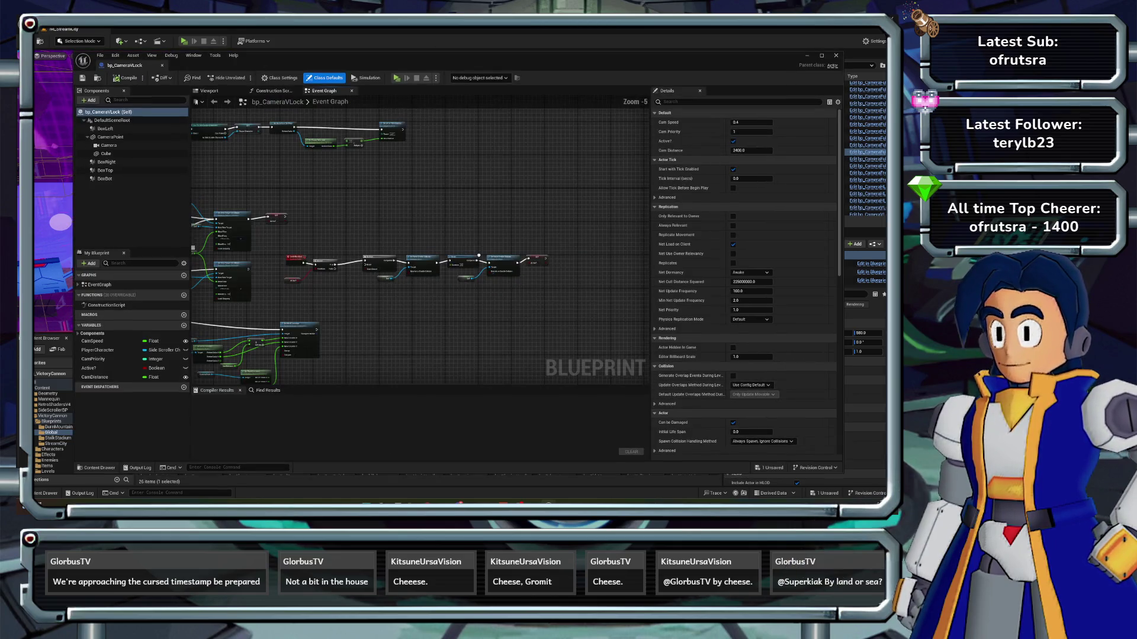
{"action": "scroll", "coordinate": [417, 215], "scroll_direction": "up", "scroll_amount": 2}
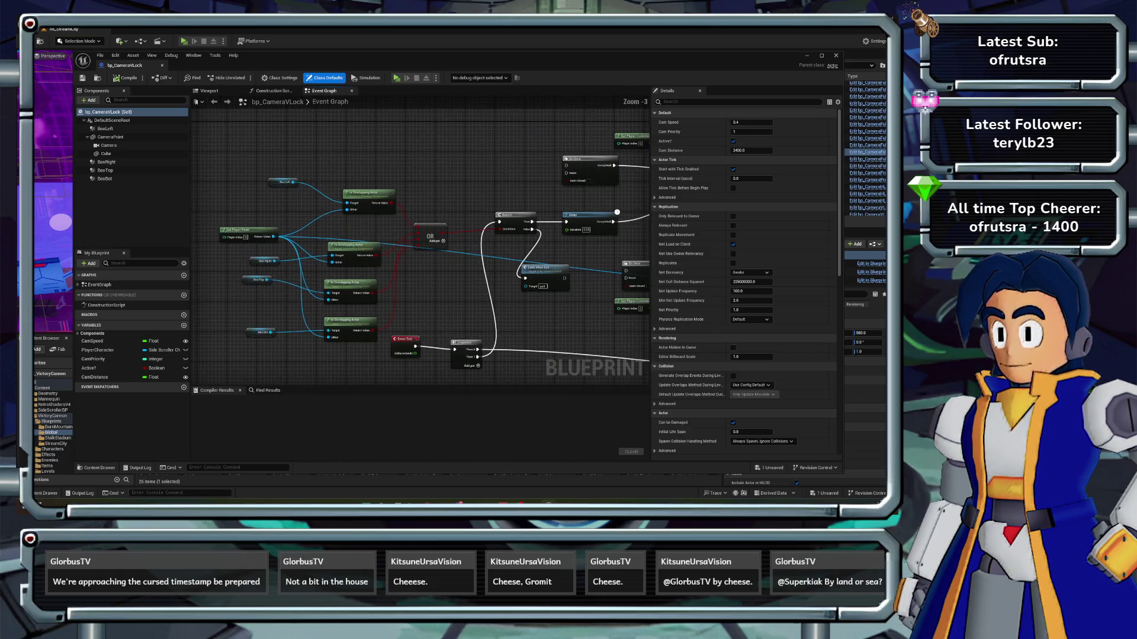
{"action": "mouse_move", "coordinate": [254, 142]}
{"action": "left_mouse_down"}
{"action": "mouse_move", "coordinate": [423, 294]}
{"action": "mouse_move", "coordinate": [423, 360]}
{"action": "left_mouse_up"}
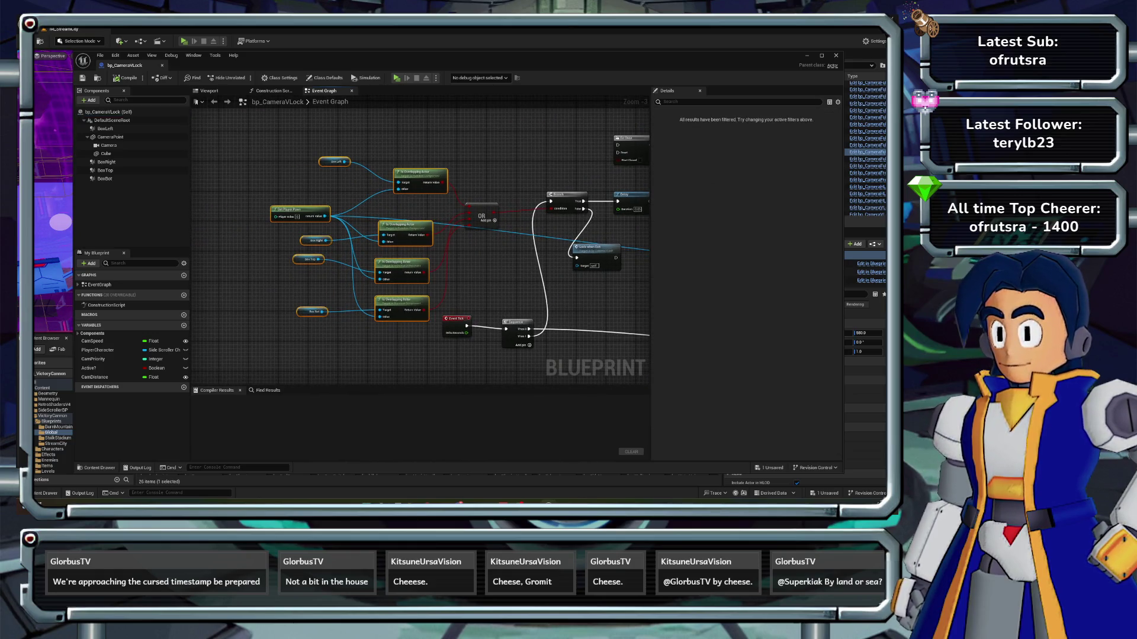
{"action": "left_click", "coordinate": [481, 216], "text": "shift"}
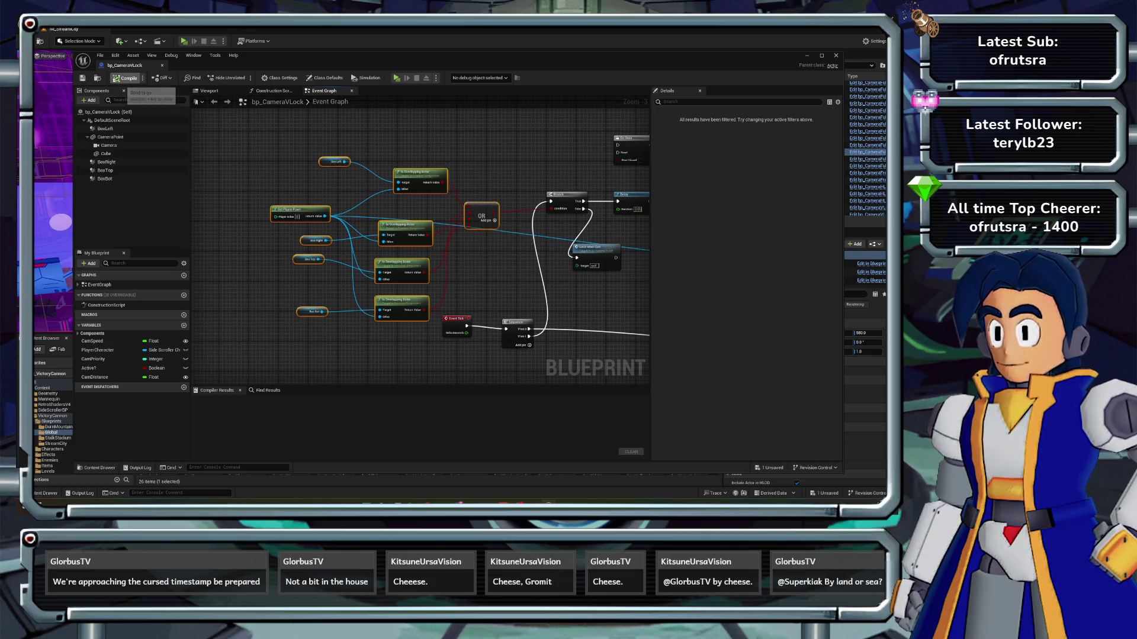
{"action": "left_click", "coordinate": [126, 78]}
{"action": "key", "text": "alt+Tab"}
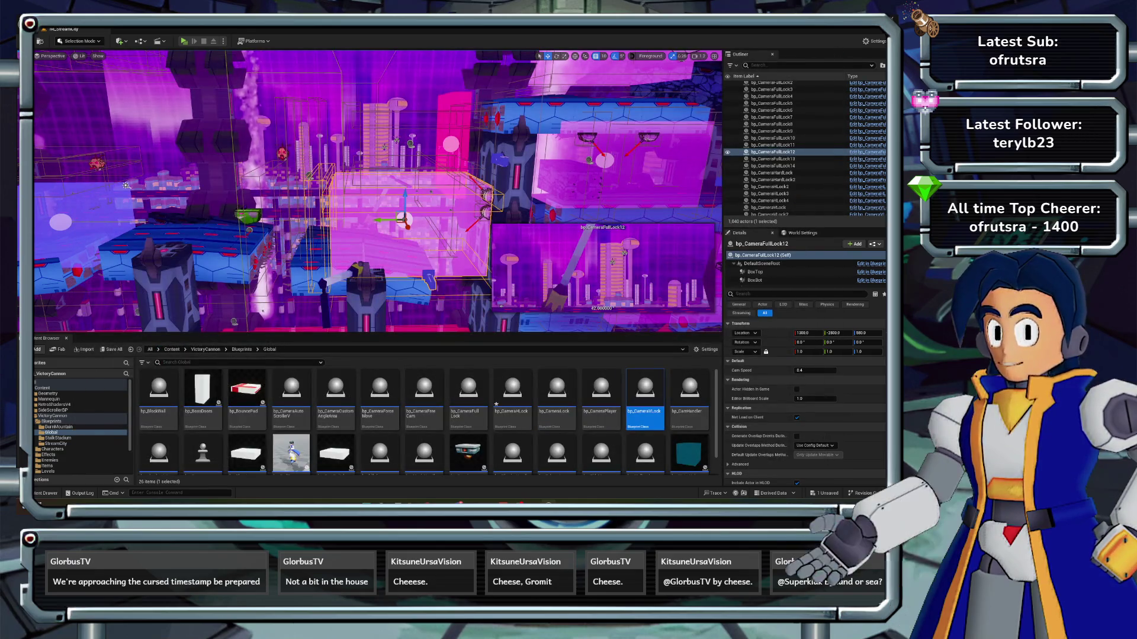
- Reopen bp_CameraHLock, delete its old overlap-check nodes, and paste in the four-box OR check
{"action": "double_click", "coordinate": [513, 393]}
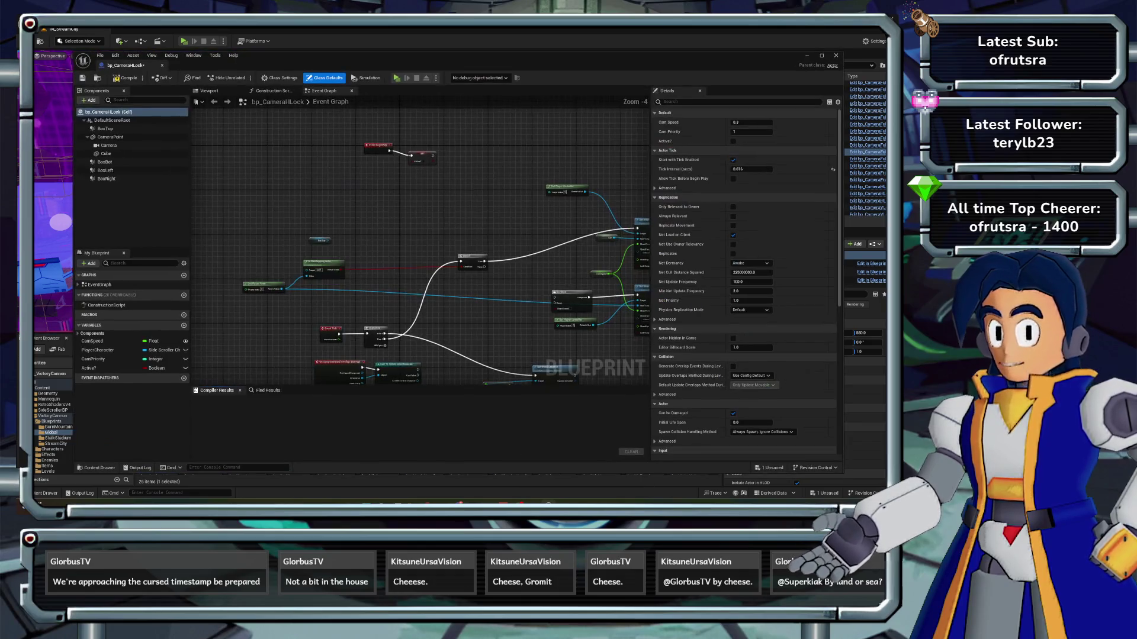
{"action": "left_click_drag", "start_coordinate": [303, 230], "coordinate": [431, 284]}
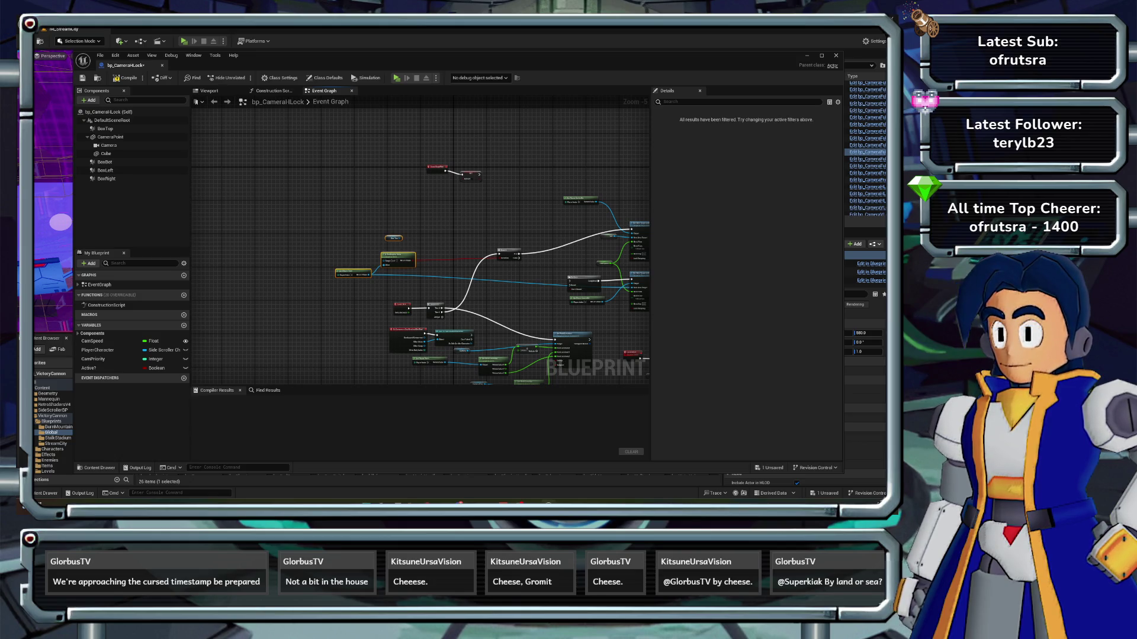
{"action": "key", "text": "Delete"}
{"action": "key", "text": "ctrl+z"}
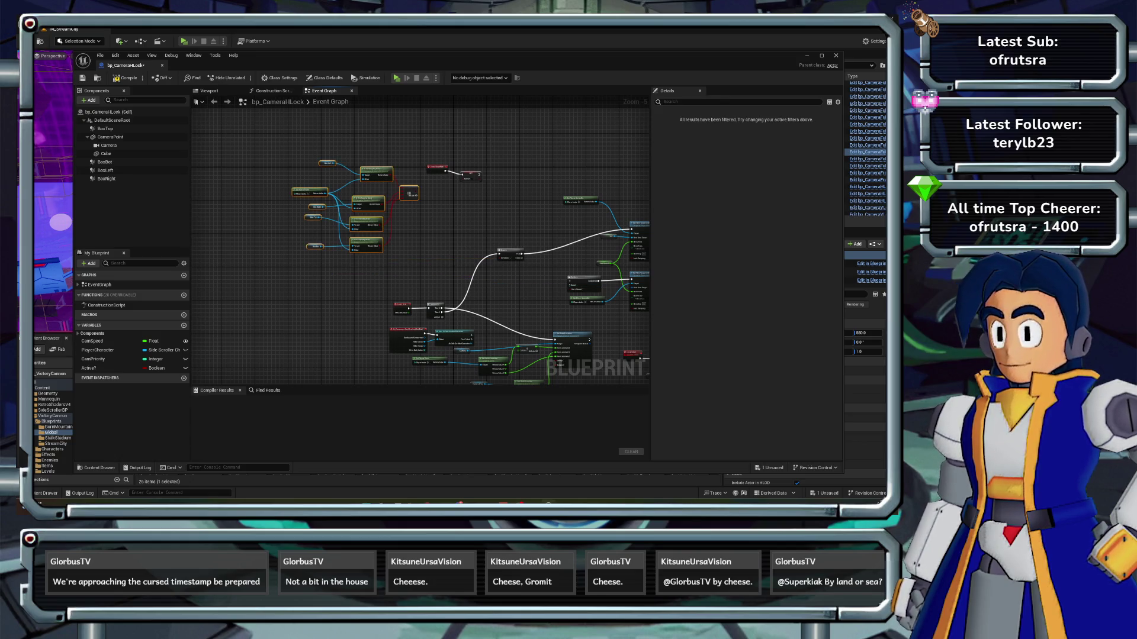
{"action": "left_click", "coordinate": [478, 246]}
{"action": "scroll", "coordinate": [478, 247], "scroll_direction": "up", "scroll_amount": 3}
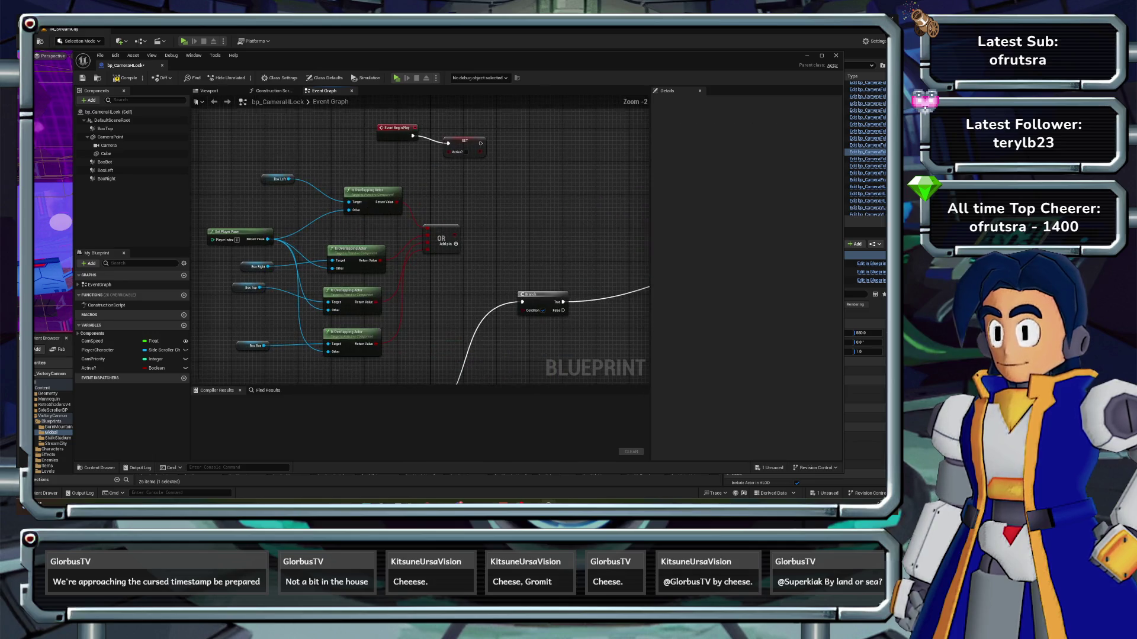
- Add an AND node after the pasted OR output
{"action": "mouse_move", "coordinate": [478, 246]}
{"action": "left_mouse_down"}
{"action": "mouse_move", "coordinate": [472, 185]}
{"action": "mouse_move", "coordinate": [450, 201]}
{"action": "mouse_move", "coordinate": [453, 229]}
{"action": "mouse_move", "coordinate": [465, 221]}
{"action": "left_mouse_up"}
{"action": "type", "text": "and"}
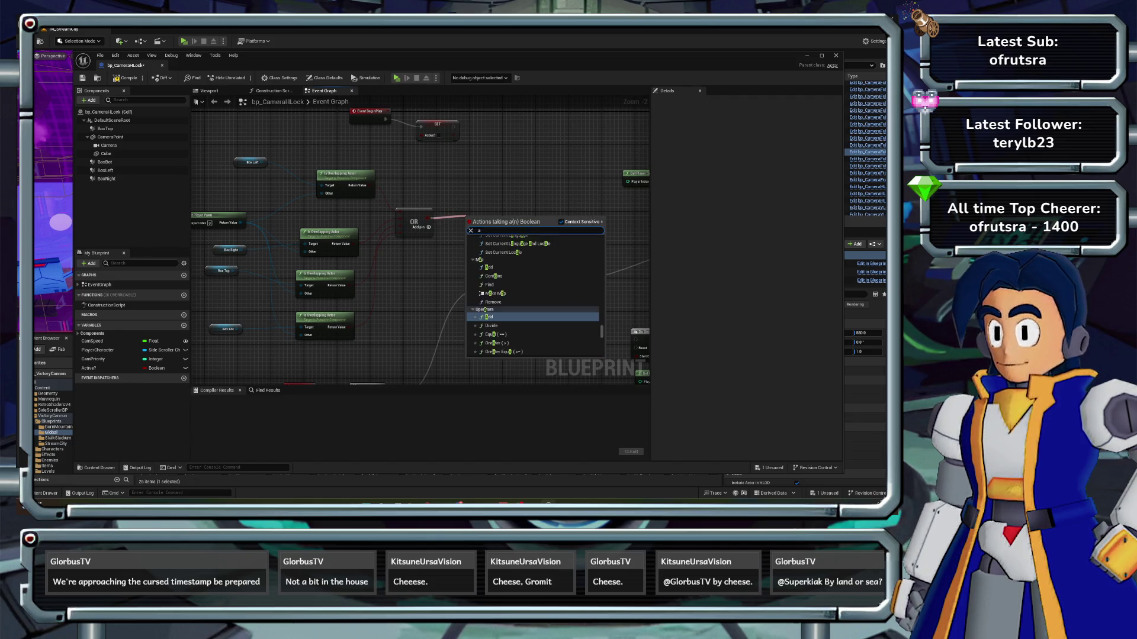
{"action": "key", "text": "Return"}
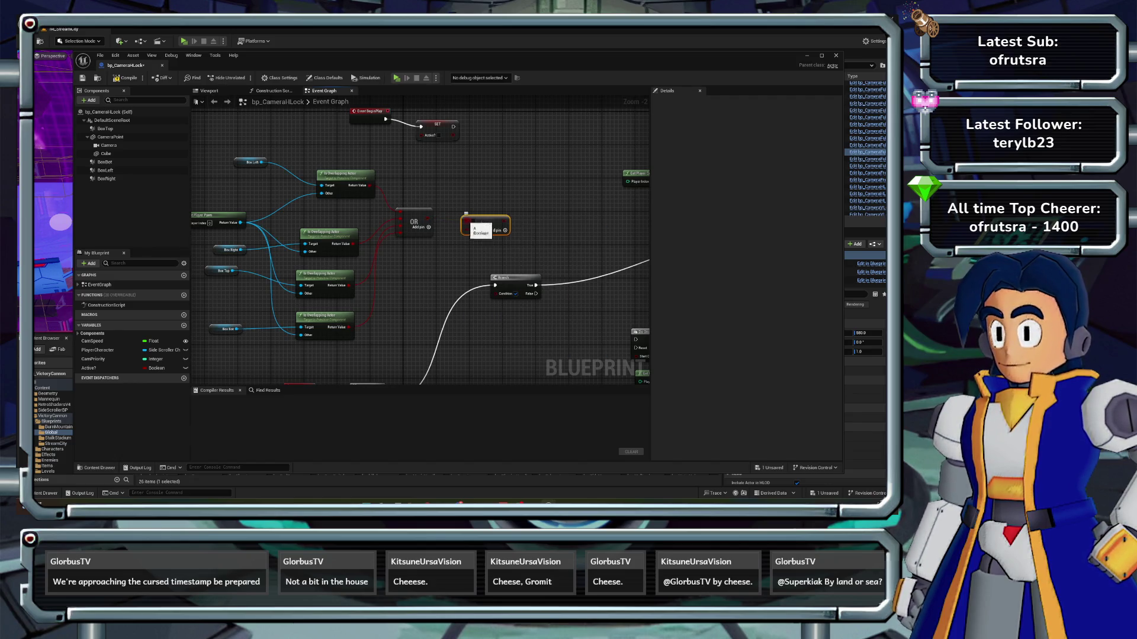
{"action": "mouse_move", "coordinate": [469, 224]}
{"action": "left_mouse_down"}
{"action": "mouse_move", "coordinate": [428, 247]}
{"action": "mouse_move", "coordinate": [499, 331]}
{"action": "left_mouse_up"}
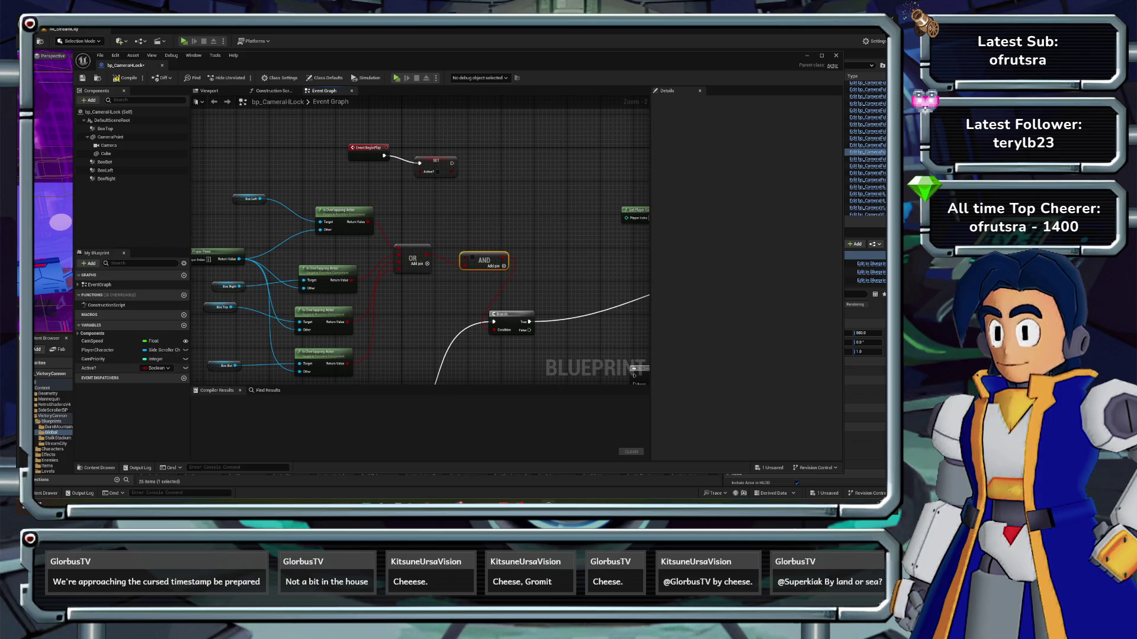
- Add an Active? getter feeding a NOT node, then compile bp_CameraHLock
{"action": "left_click", "coordinate": [89, 368]}
{"action": "mouse_move", "coordinate": [89, 368]}
{"action": "left_mouse_down"}
{"action": "mouse_move", "coordinate": [423, 211]}
{"action": "mouse_move", "coordinate": [532, 228]}
{"action": "mouse_move", "coordinate": [464, 260]}
{"action": "left_mouse_up"}
{"action": "type", "text": "not"}
{"action": "key", "text": "Return"}
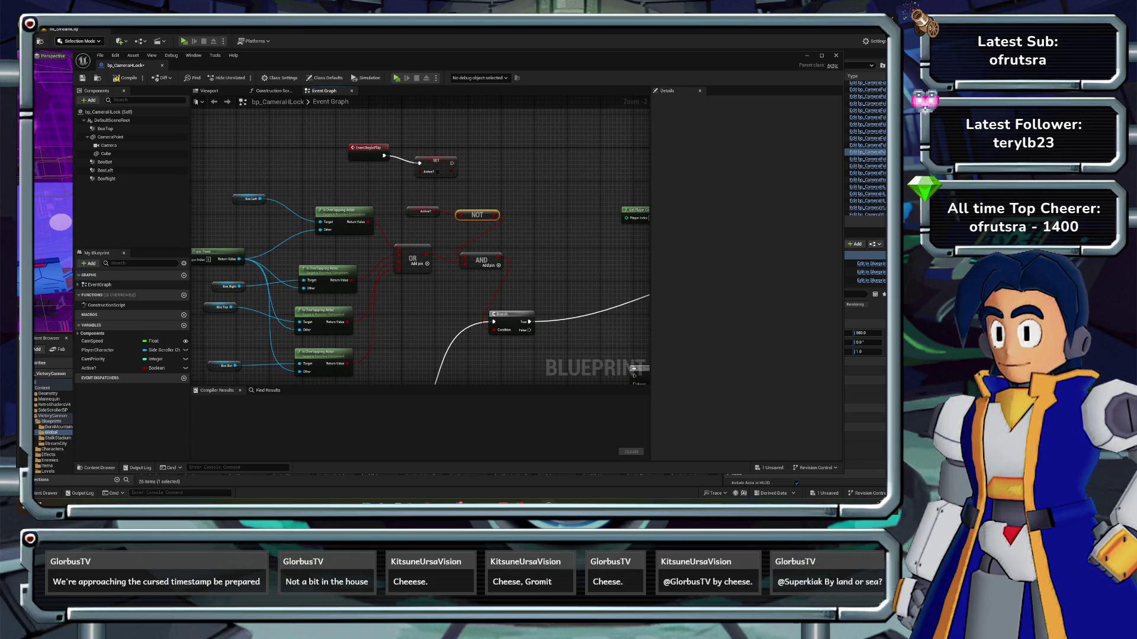
{"action": "left_click", "coordinate": [126, 78]}
{"action": "scroll", "coordinate": [280, 194], "scroll_direction": "down", "scroll_amount": 3}
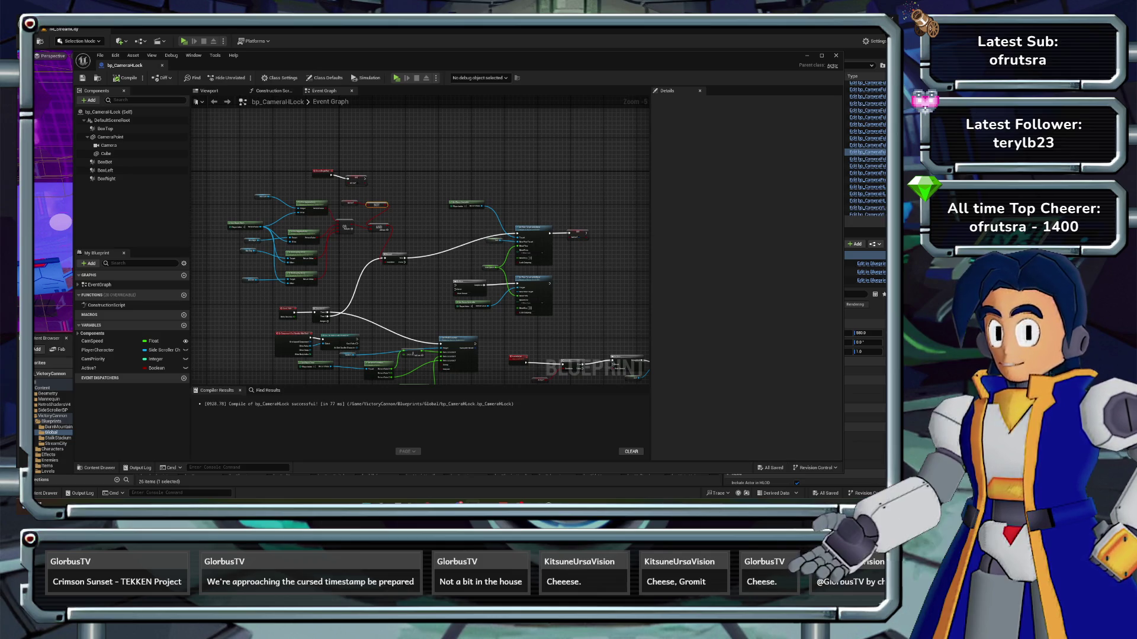
- Recompile with F7 and add a Lock on Exit call on the Branch False output
{"action": "key", "text": "F7"}
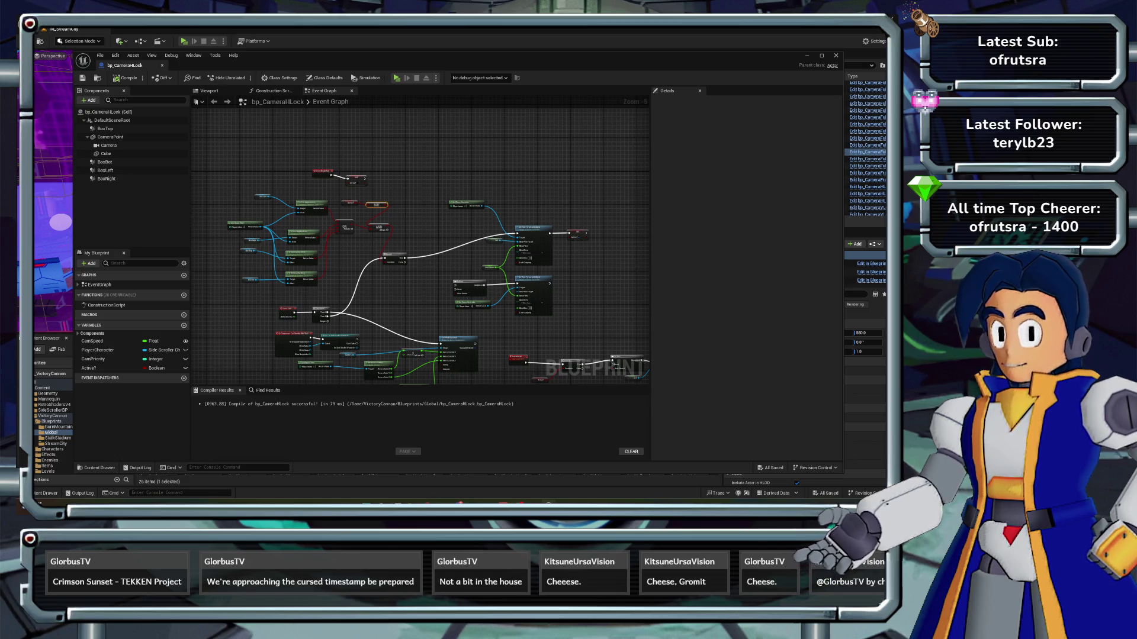
{"action": "scroll", "coordinate": [347, 183], "scroll_direction": "up", "scroll_amount": 2}
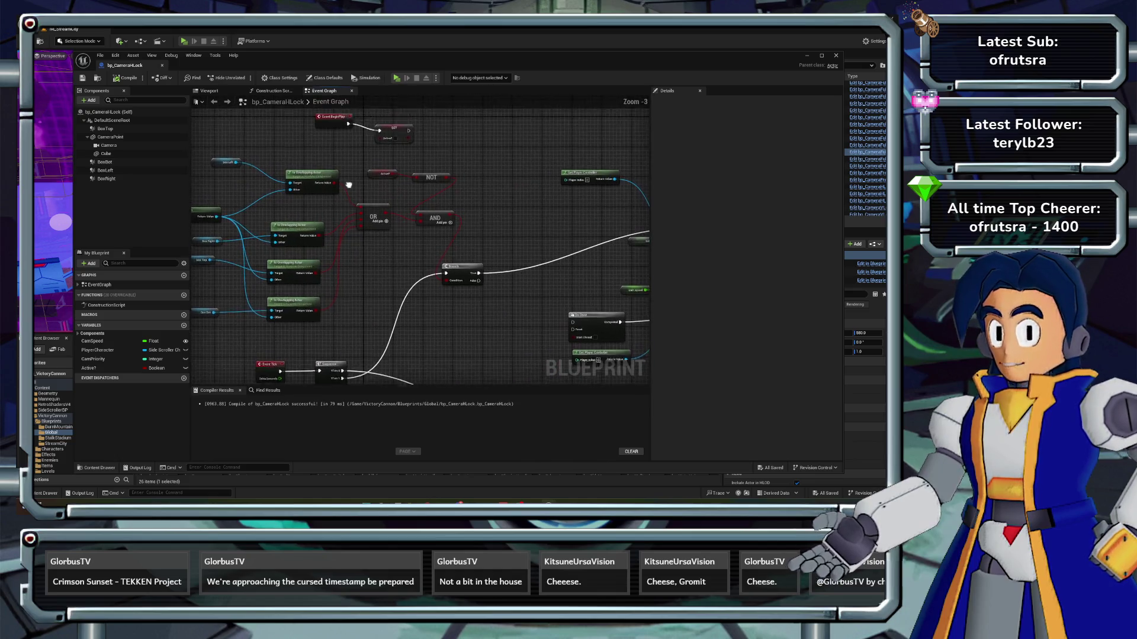
{"action": "mouse_move", "coordinate": [373, 196]}
{"action": "left_mouse_down"}
{"action": "mouse_move", "coordinate": [397, 183]}
{"action": "mouse_move", "coordinate": [314, 178]}
{"action": "mouse_move", "coordinate": [243, 129]}
{"action": "left_mouse_up"}
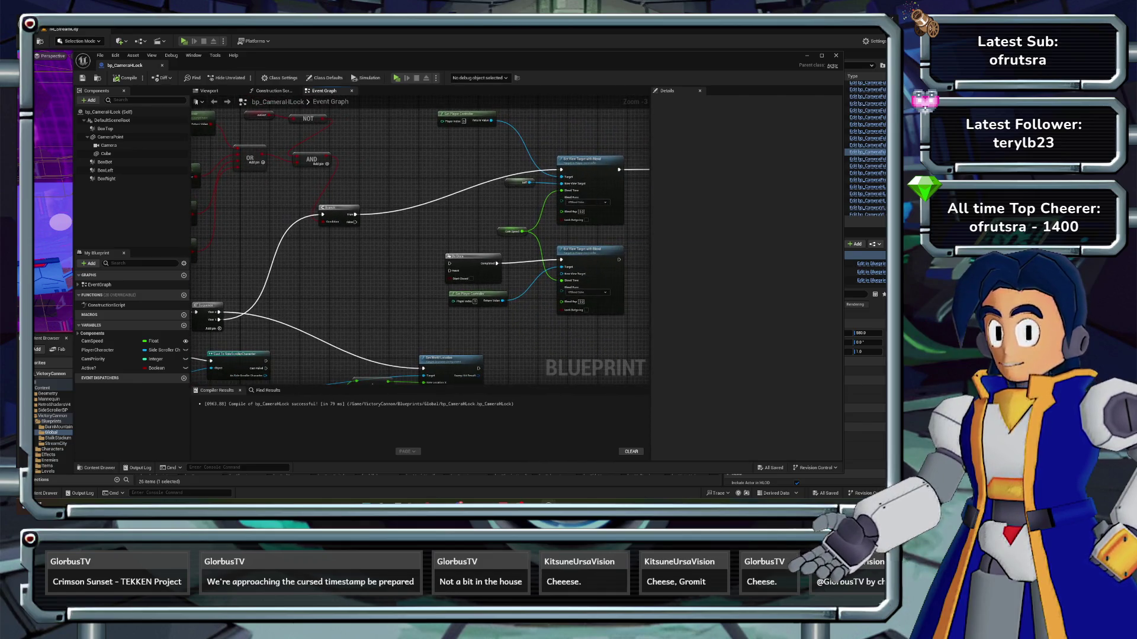
{"action": "mouse_move", "coordinate": [379, 237]}
{"action": "left_mouse_down"}
{"action": "mouse_move", "coordinate": [308, 200]}
{"action": "mouse_move", "coordinate": [278, 216]}
{"action": "left_mouse_up"}
{"action": "type", "text": "lock on"}
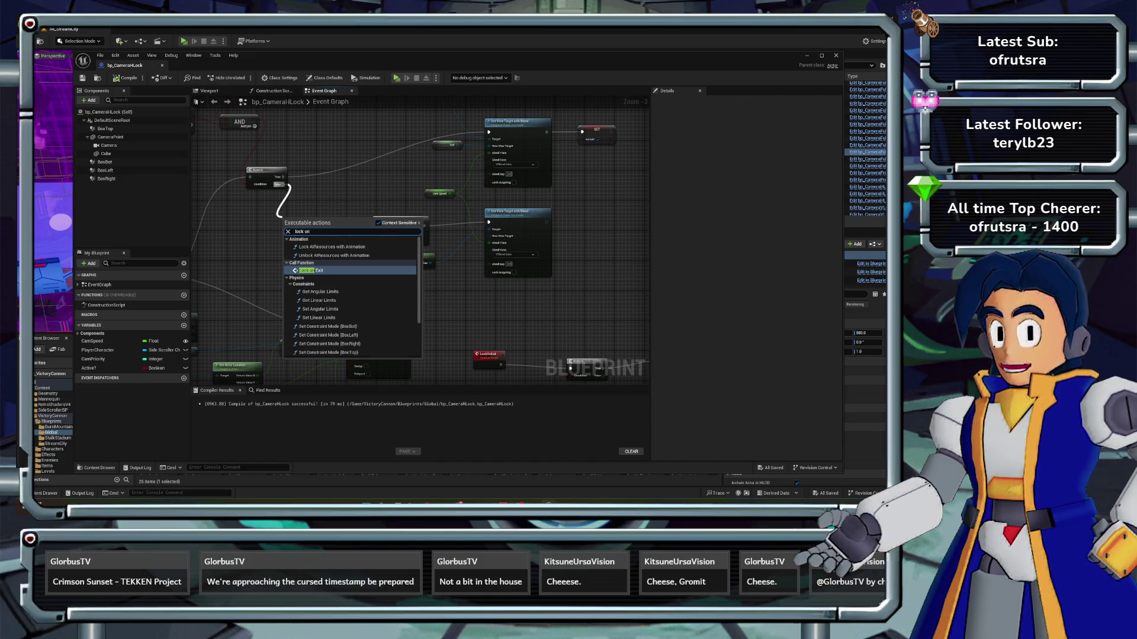
{"action": "key", "text": "Return"}
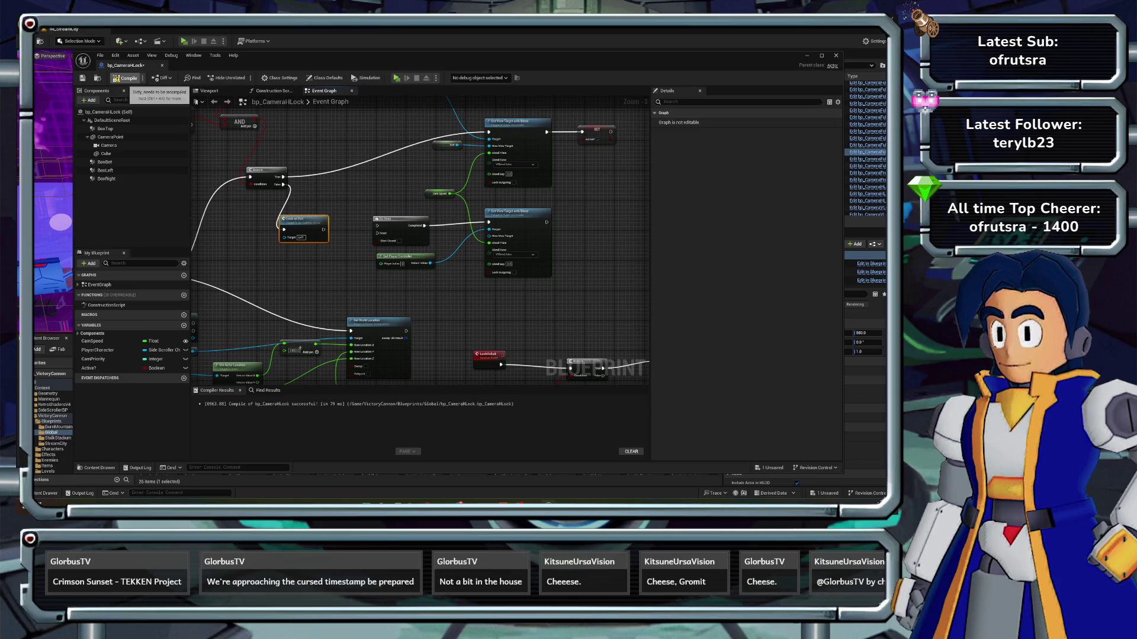
- Compile, maximize the editor, and select the Active? and NOT nodes for copying
{"action": "left_click", "coordinate": [126, 78]}
{"action": "key", "text": "super+Up"}
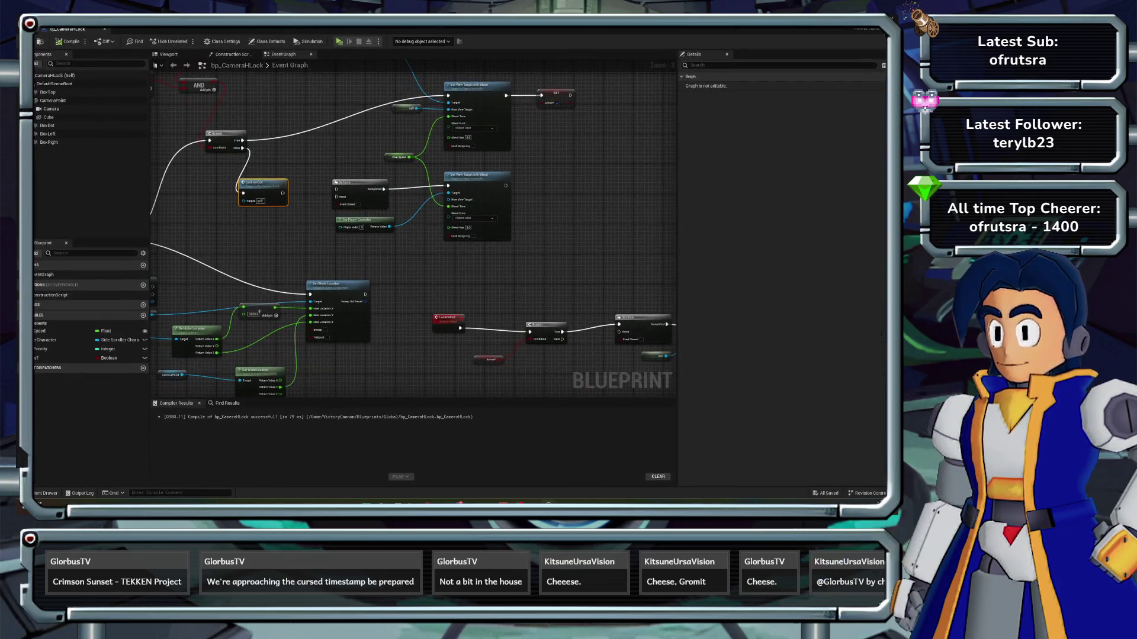
{"action": "scroll", "coordinate": [259, 312], "scroll_direction": "down", "scroll_amount": 2}
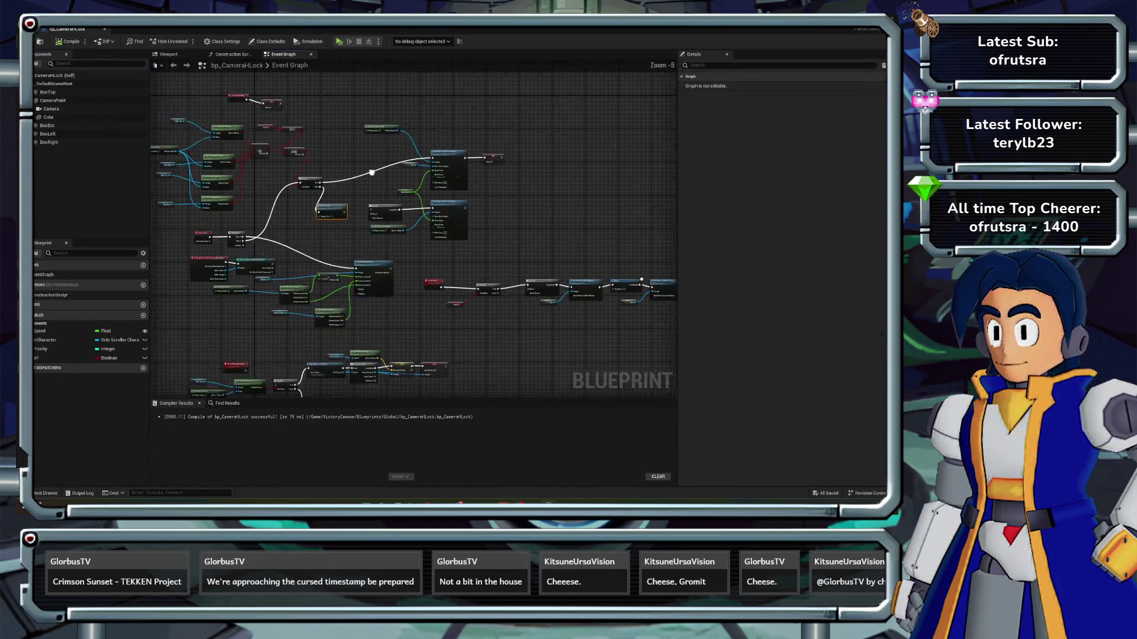
{"action": "scroll", "coordinate": [259, 312], "scroll_direction": "up", "scroll_amount": 2}
{"action": "left_click_drag", "start_coordinate": [387, 174], "coordinate": [386, 173]}
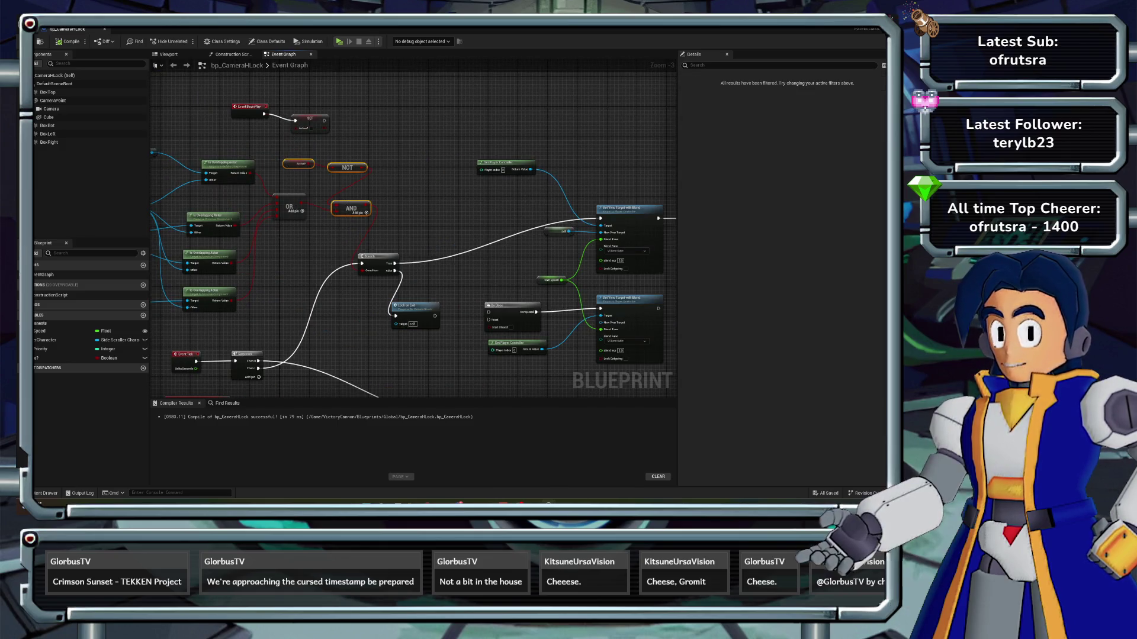
{"action": "key", "text": "alt+Tab"}
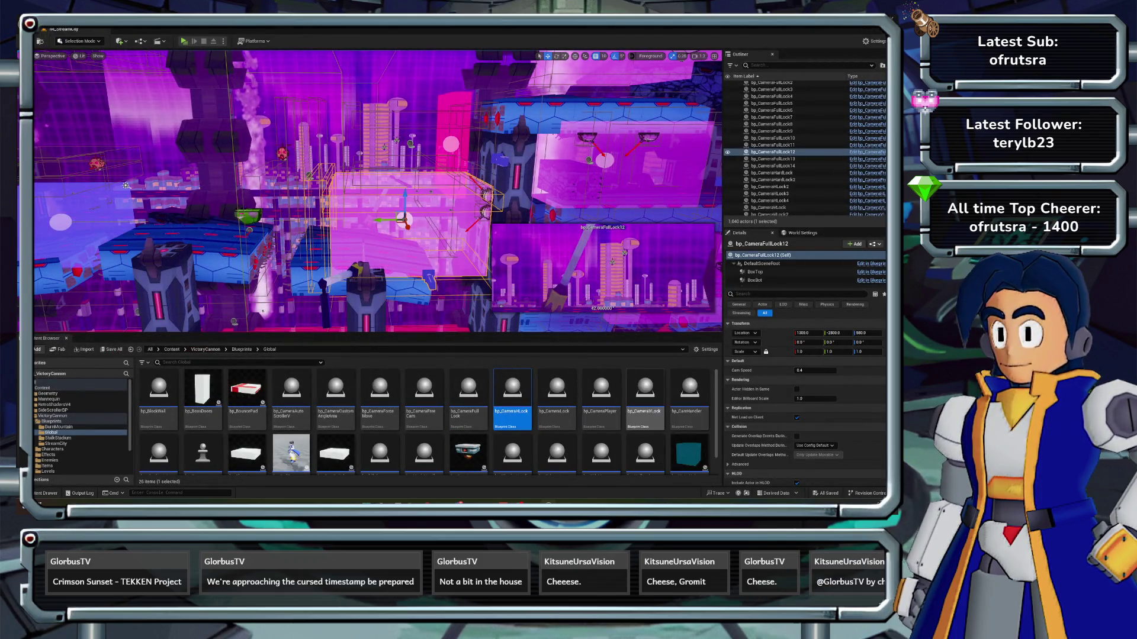
- Paste the Active?, NOT and AND nodes into bp_CameraVLock, wire the OR output, and compile
{"action": "double_click", "coordinate": [645, 391]}
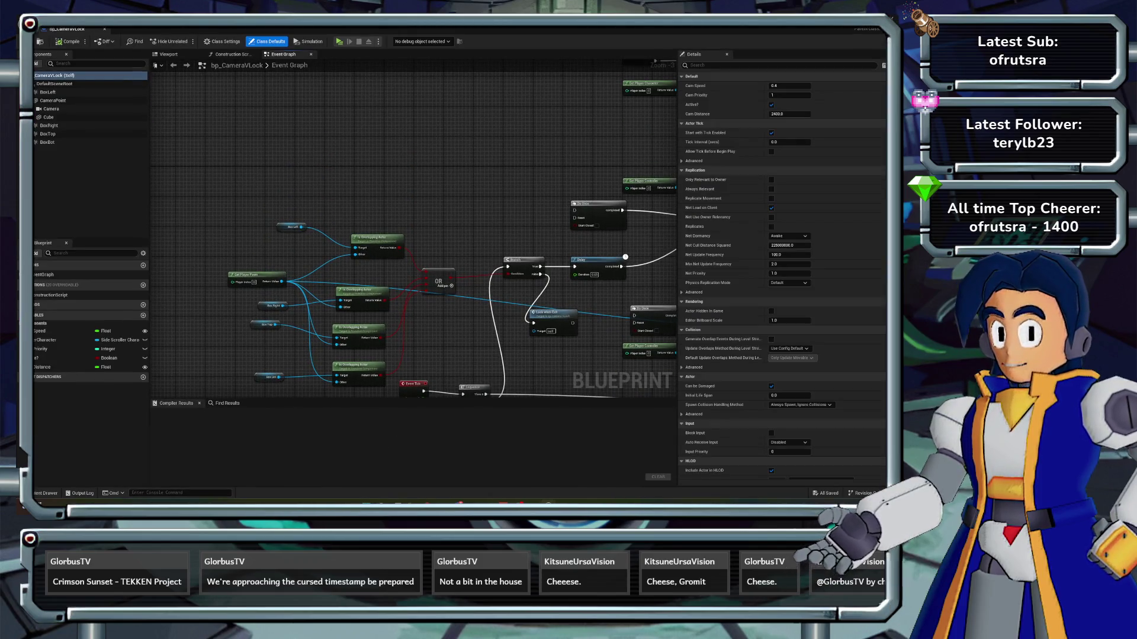
{"action": "key", "text": "ctrl+v"}
{"action": "scroll", "coordinate": [415, 249], "scroll_direction": "up", "scroll_amount": 2}
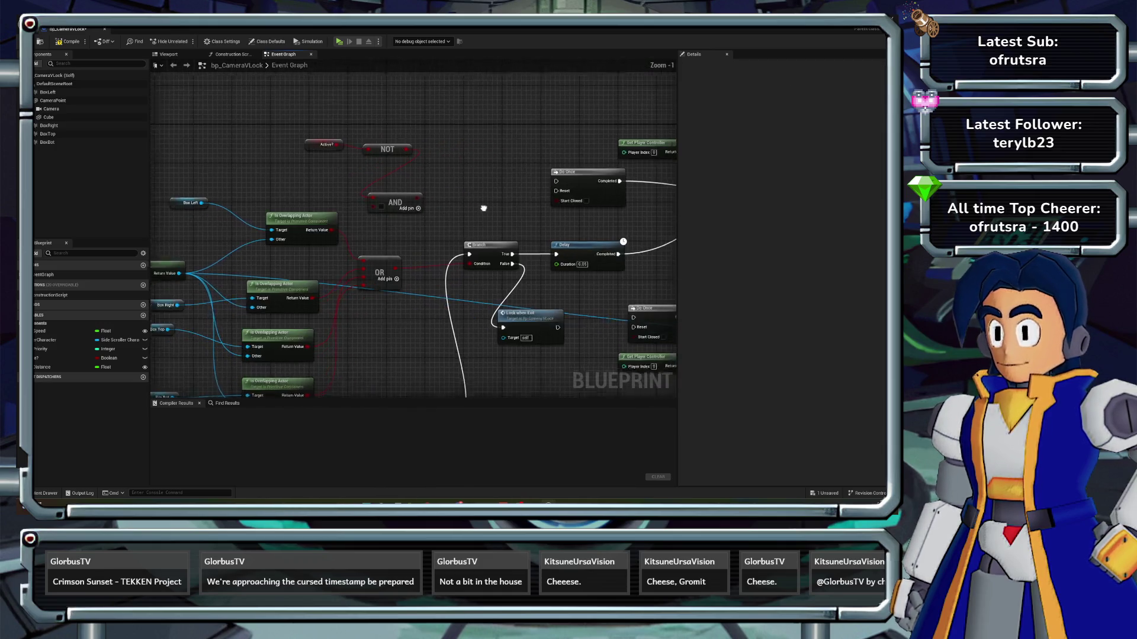
{"action": "mouse_move", "coordinate": [388, 261]}
{"action": "left_mouse_down"}
{"action": "mouse_move", "coordinate": [346, 209]}
{"action": "mouse_move", "coordinate": [364, 201]}
{"action": "mouse_move", "coordinate": [462, 259]}
{"action": "left_mouse_up"}
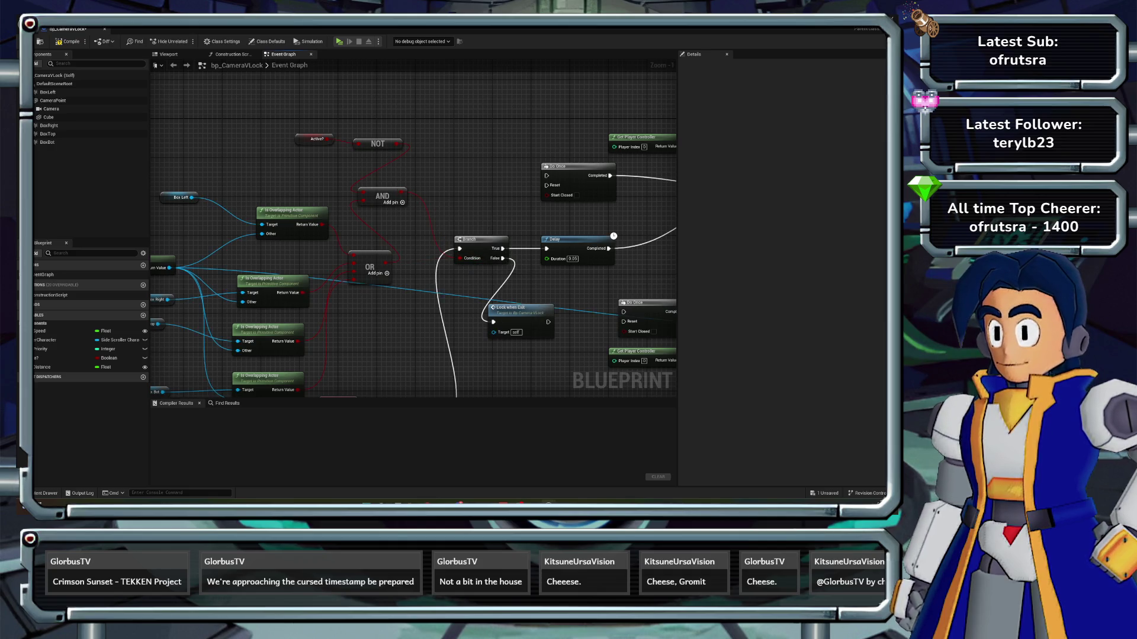
{"action": "left_click", "coordinate": [67, 42]}
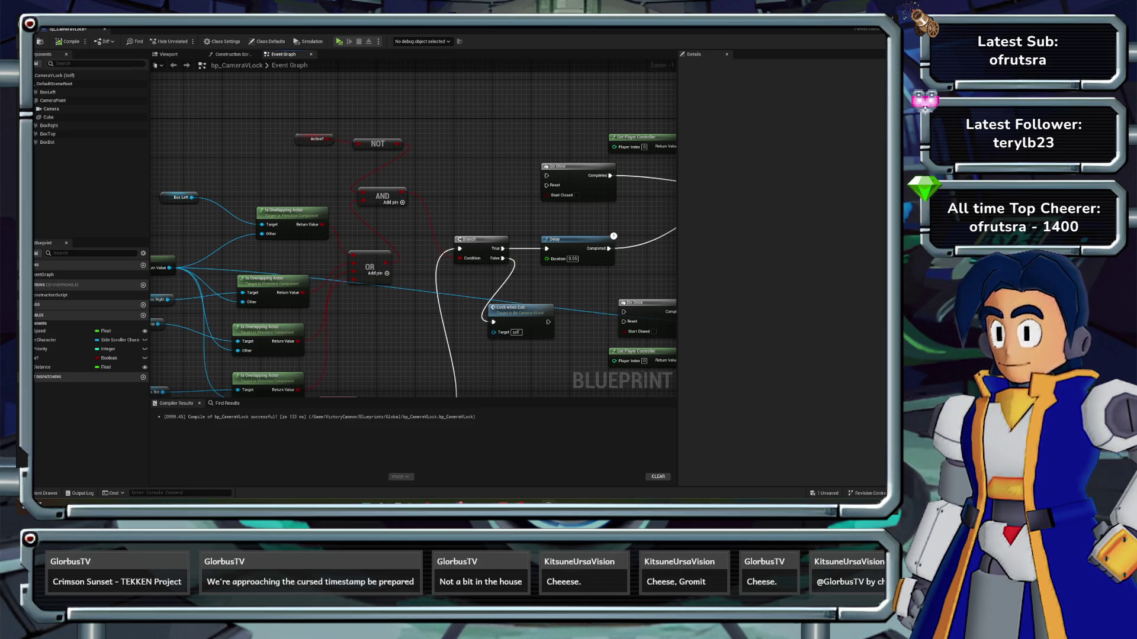
- Move the Active? and NOT nodes down-left, close the Blueprint, and start a play-in-editor test
{"action": "scroll", "coordinate": [413, 237], "scroll_direction": "down", "scroll_amount": 2}
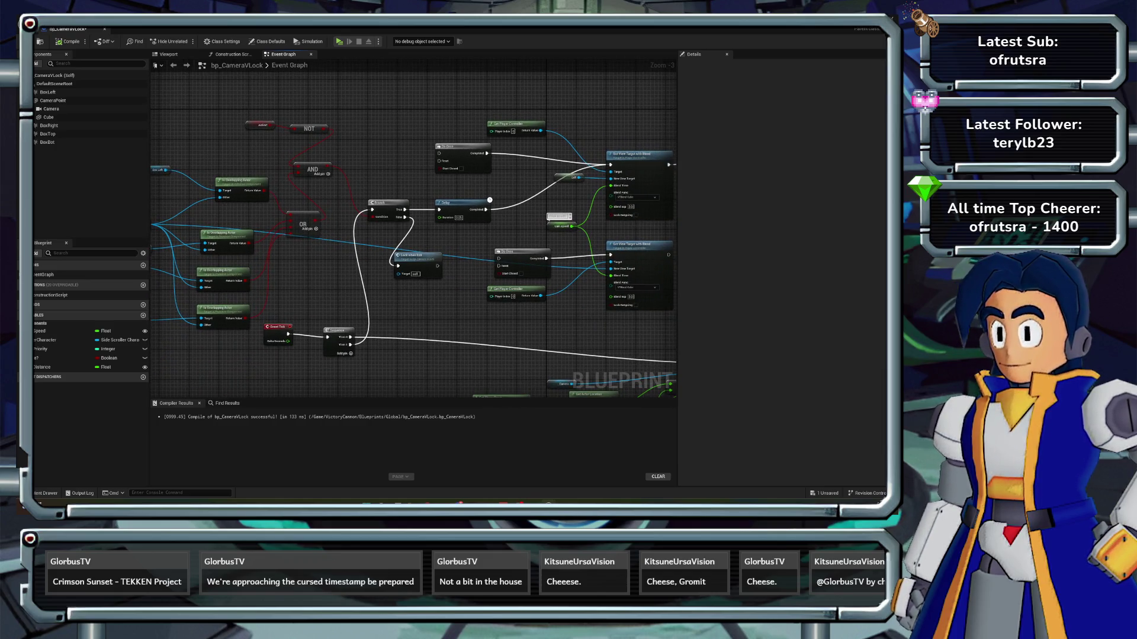
{"action": "left_click_drag", "start_coordinate": [309, 129], "coordinate": [279, 140]}
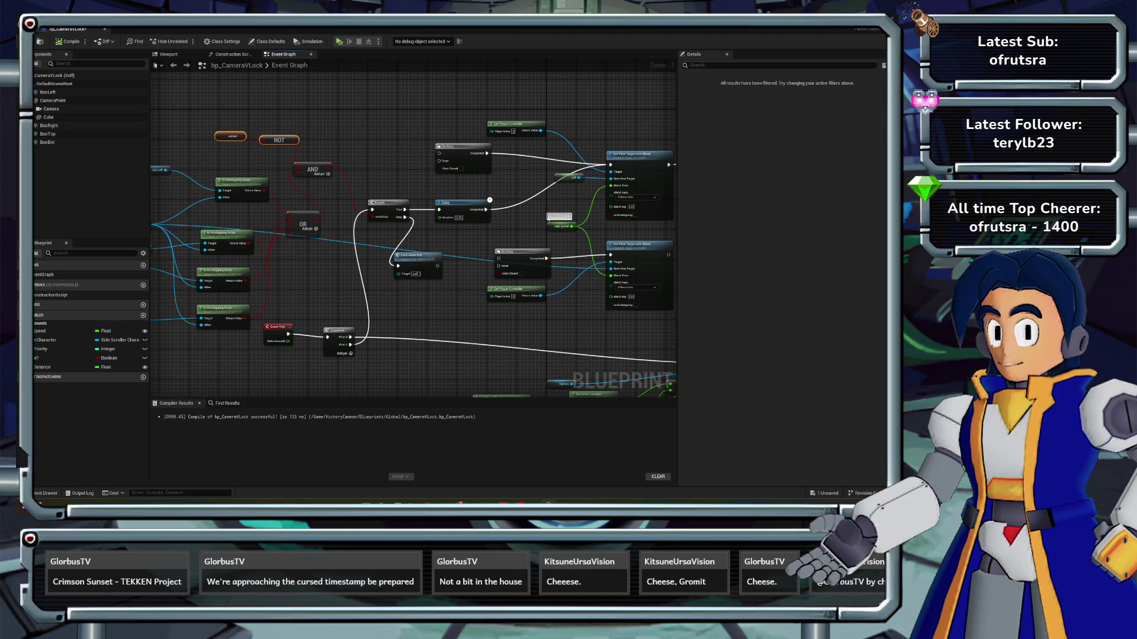
{"action": "key", "text": "ctrl+w"}
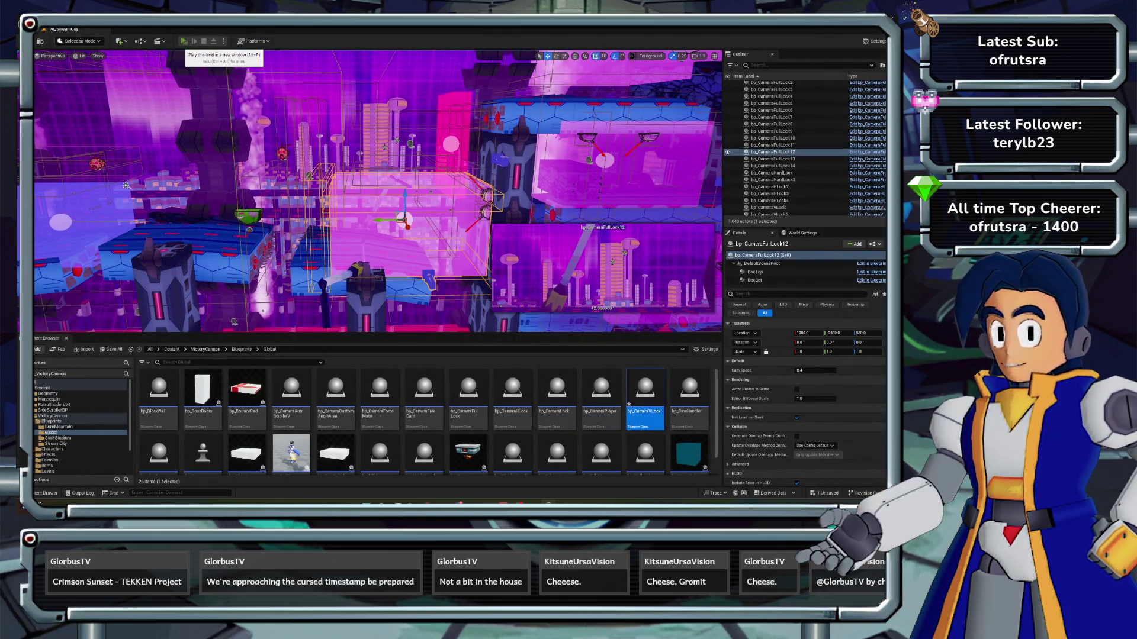
{"action": "left_click", "coordinate": [184, 41]}
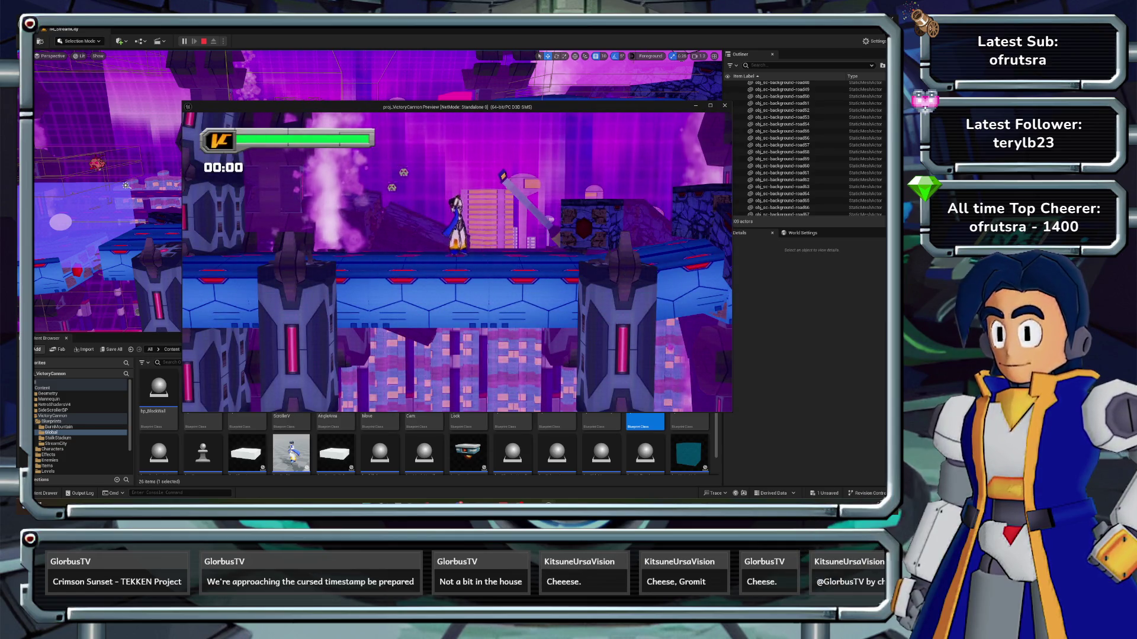
- Stop the play test, copy bp_CameraVLock2 up-right as bp_CameraVLock4, and start another play test
{"action": "key", "text": "Escape"}
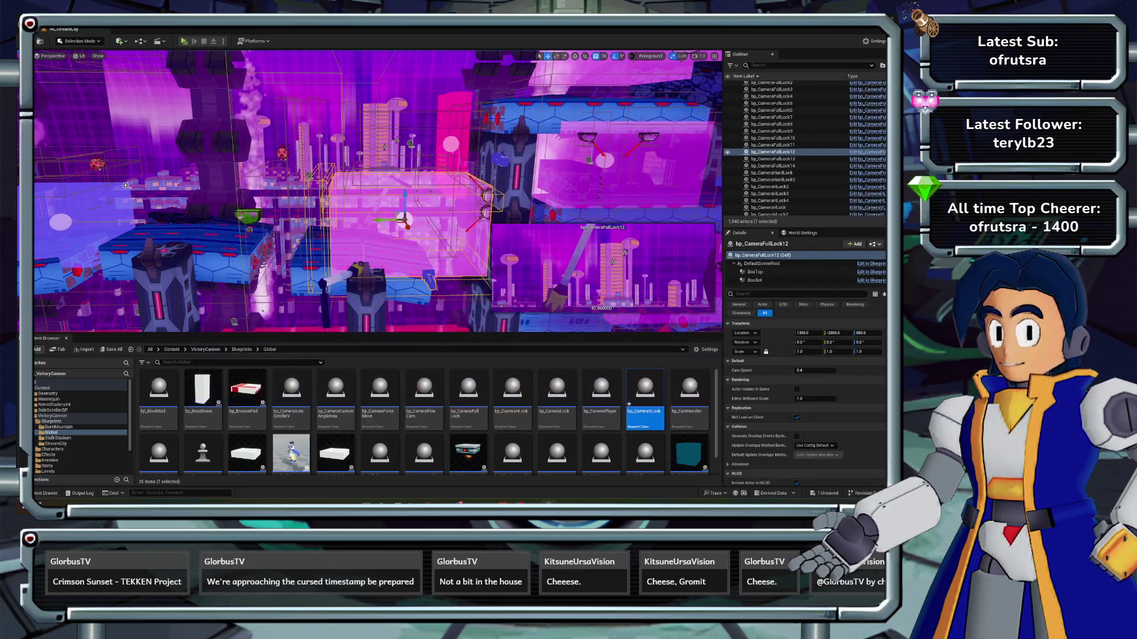
{"action": "key", "text": "w"}
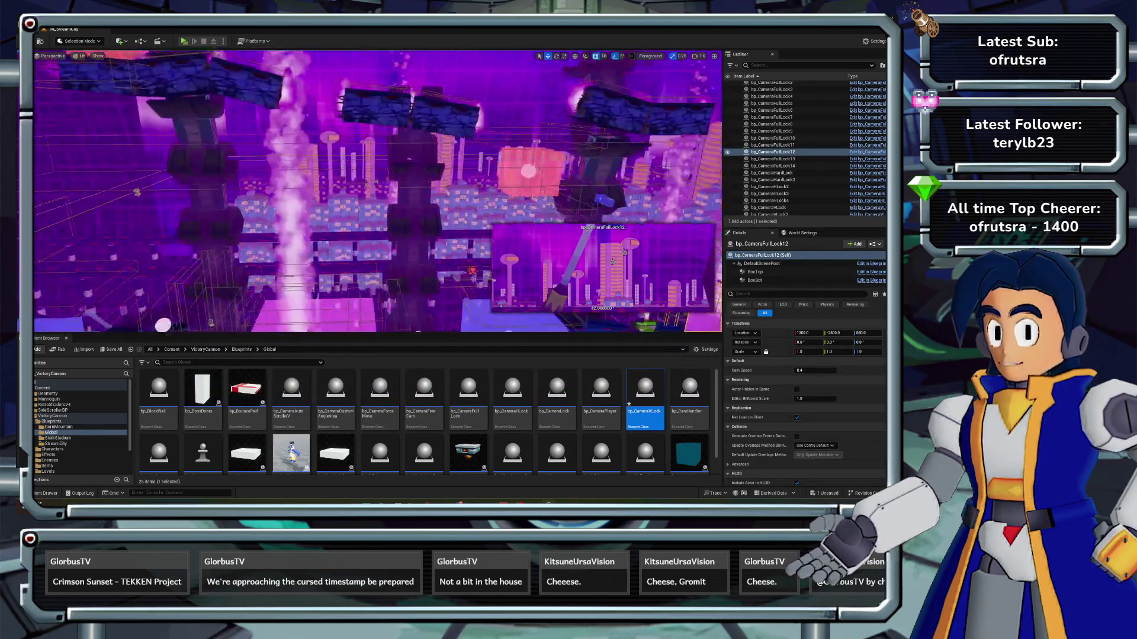
{"action": "key", "text": "s"}
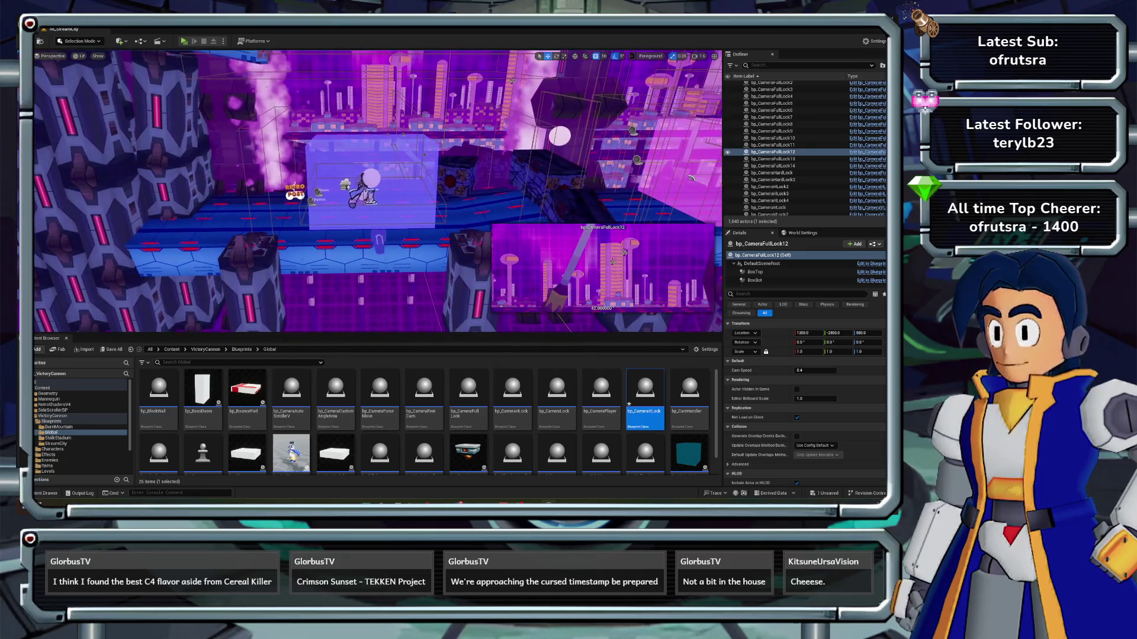
{"action": "left_click", "coordinate": [346, 185]}
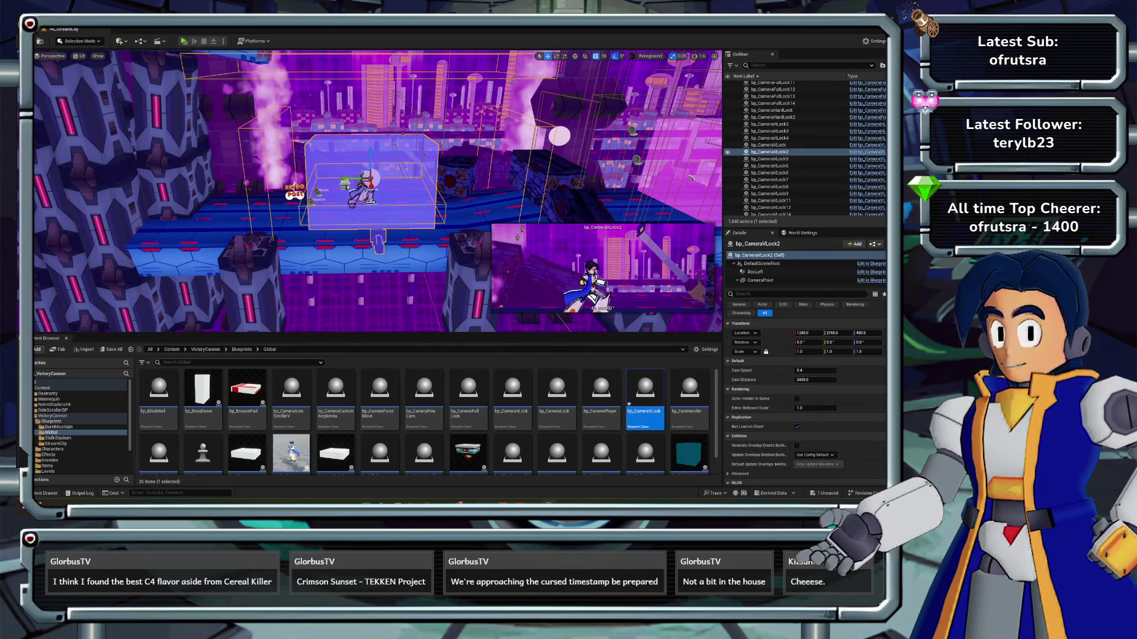
{"action": "mouse_move", "coordinate": [367, 178]}
{"action": "left_mouse_down"}
{"action": "mouse_move", "coordinate": [445, 158]}
{"action": "mouse_move", "coordinate": [450, 135]}
{"action": "mouse_move", "coordinate": [492, 108]}
{"action": "mouse_move", "coordinate": [455, 111]}
{"action": "left_mouse_up"}
{"action": "key", "text": "d"}
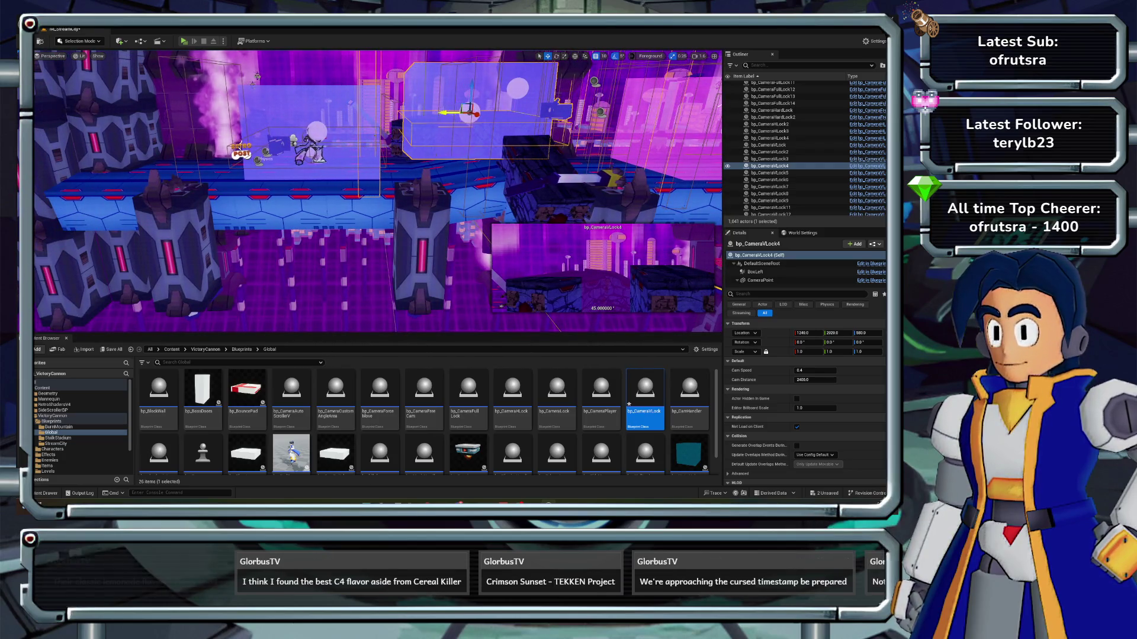
{"action": "left_click", "coordinate": [184, 41]}
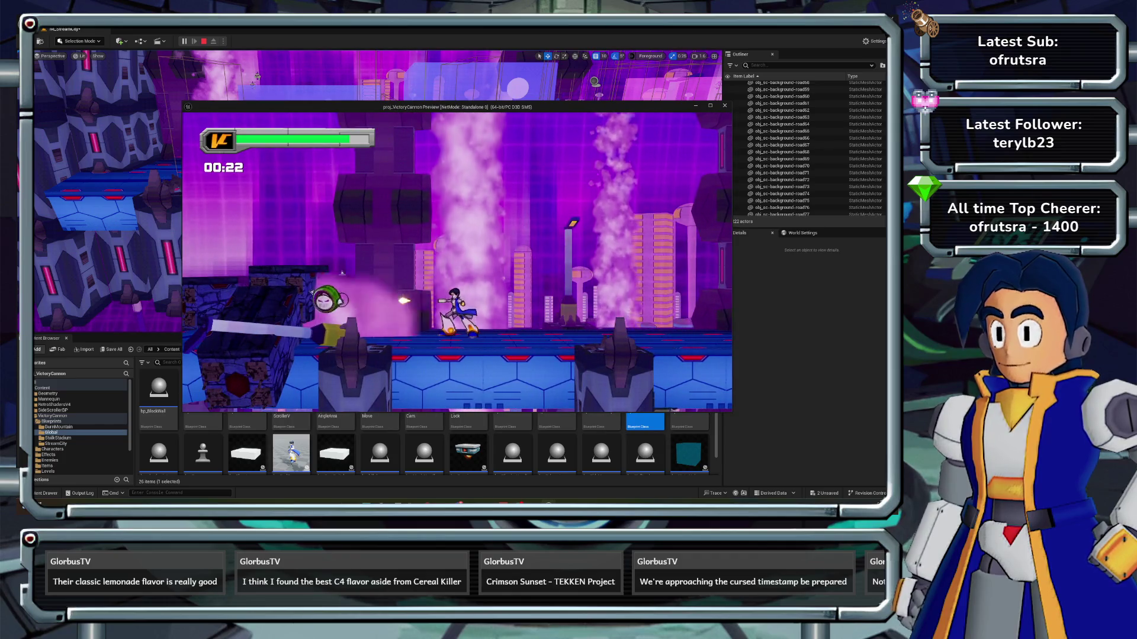
- End the camera-lock play test so the Message Log shows the physics warnings
{"action": "key", "text": "Escape"}
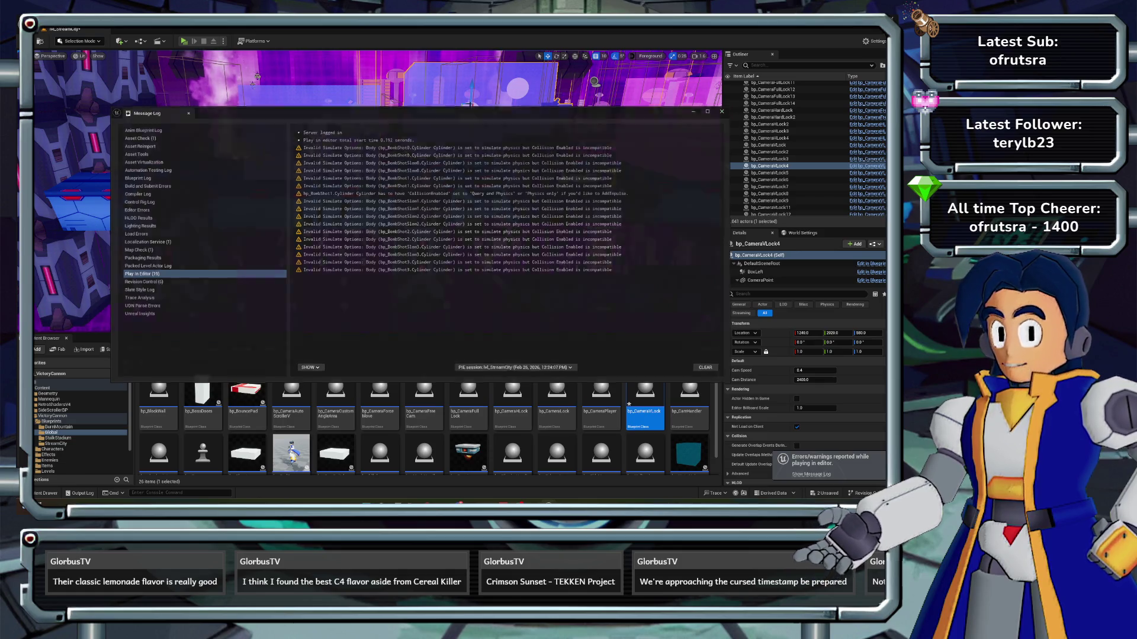
- Close the Message Log, open bp_CameraVLock, and nudge the Lock when Exit node lower
{"action": "left_click", "coordinate": [630, 404]}
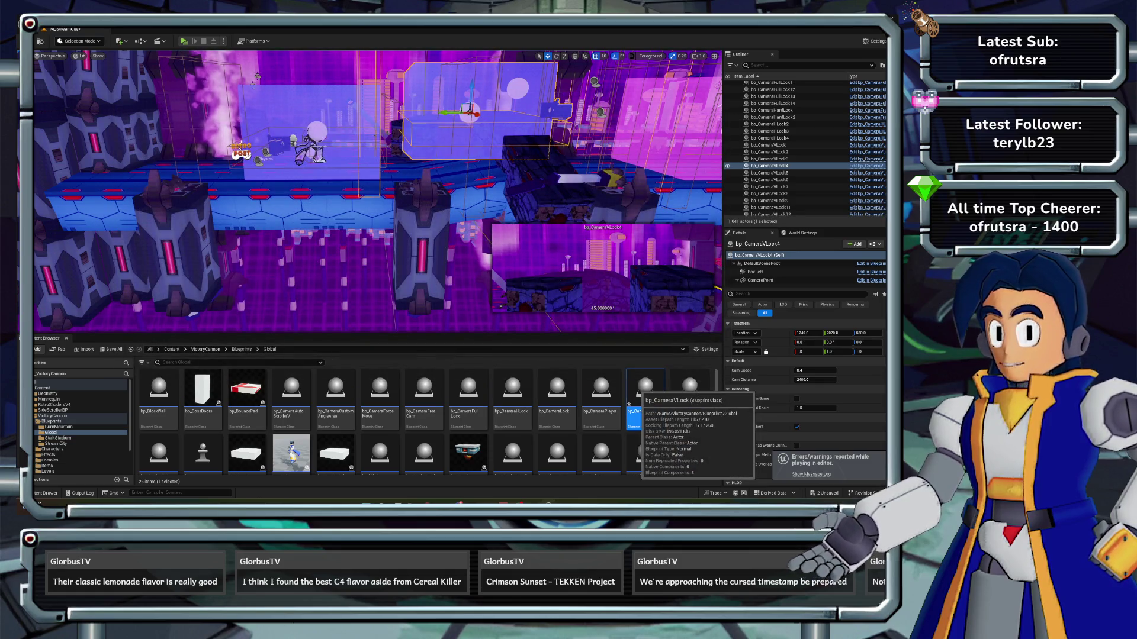
{"action": "double_click", "coordinate": [637, 403]}
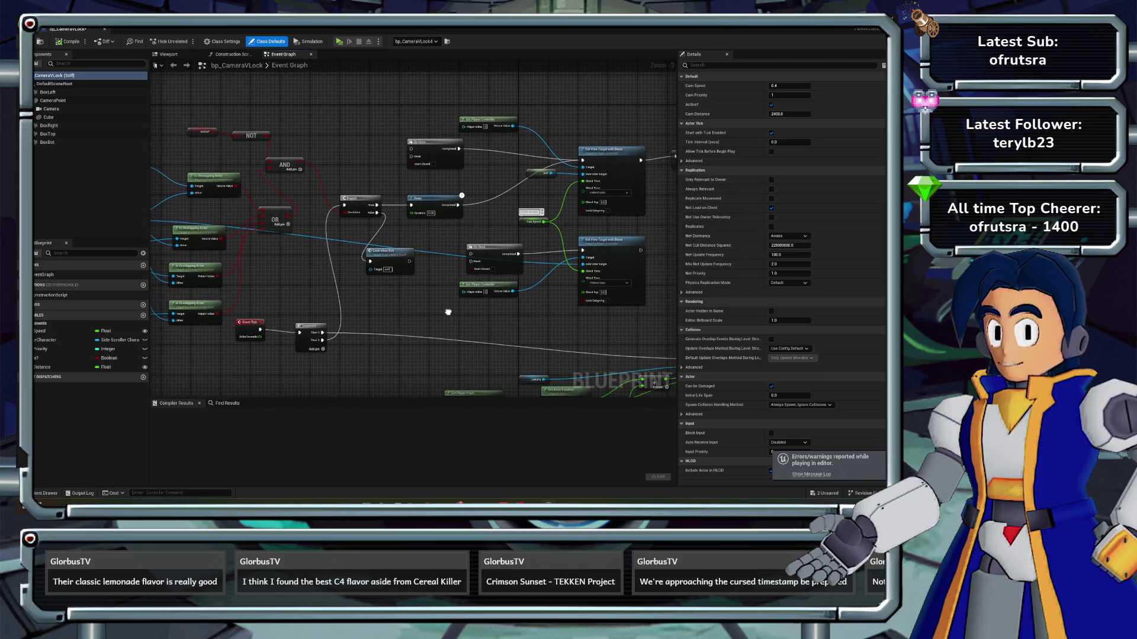
{"action": "mouse_move", "coordinate": [448, 312]}
{"action": "left_mouse_down"}
{"action": "mouse_move", "coordinate": [429, 313]}
{"action": "mouse_move", "coordinate": [403, 237]}
{"action": "mouse_move", "coordinate": [353, 195]}
{"action": "mouse_move", "coordinate": [353, 260]}
{"action": "mouse_move", "coordinate": [376, 275]}
{"action": "mouse_move", "coordinate": [482, 240]}
{"action": "left_mouse_up"}
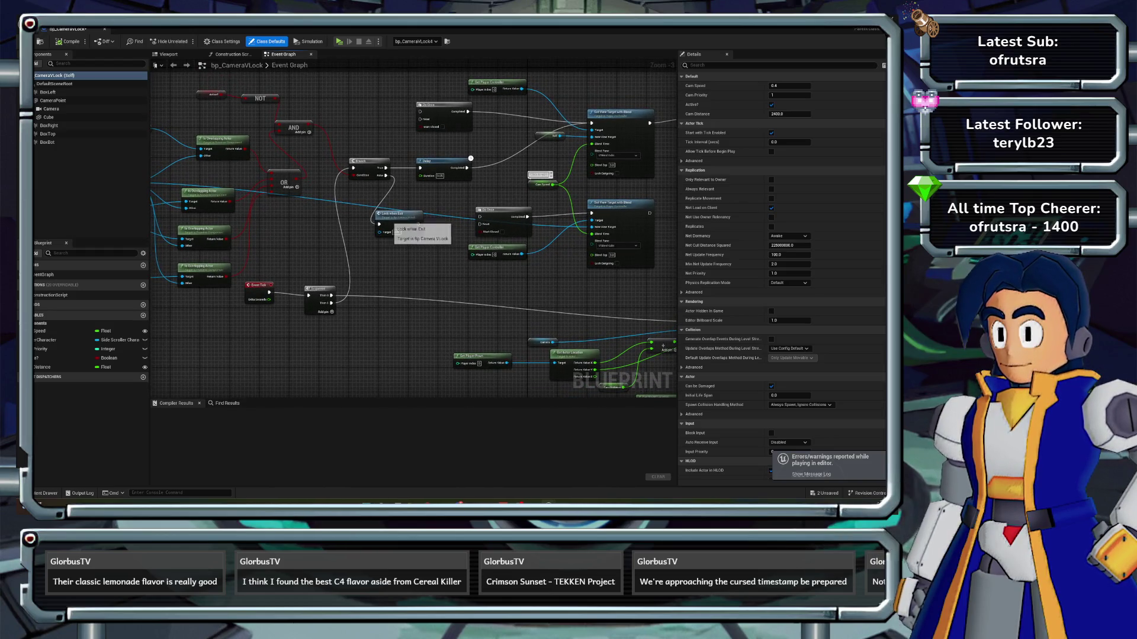
{"action": "left_click_drag", "start_coordinate": [394, 223], "coordinate": [404, 245]}
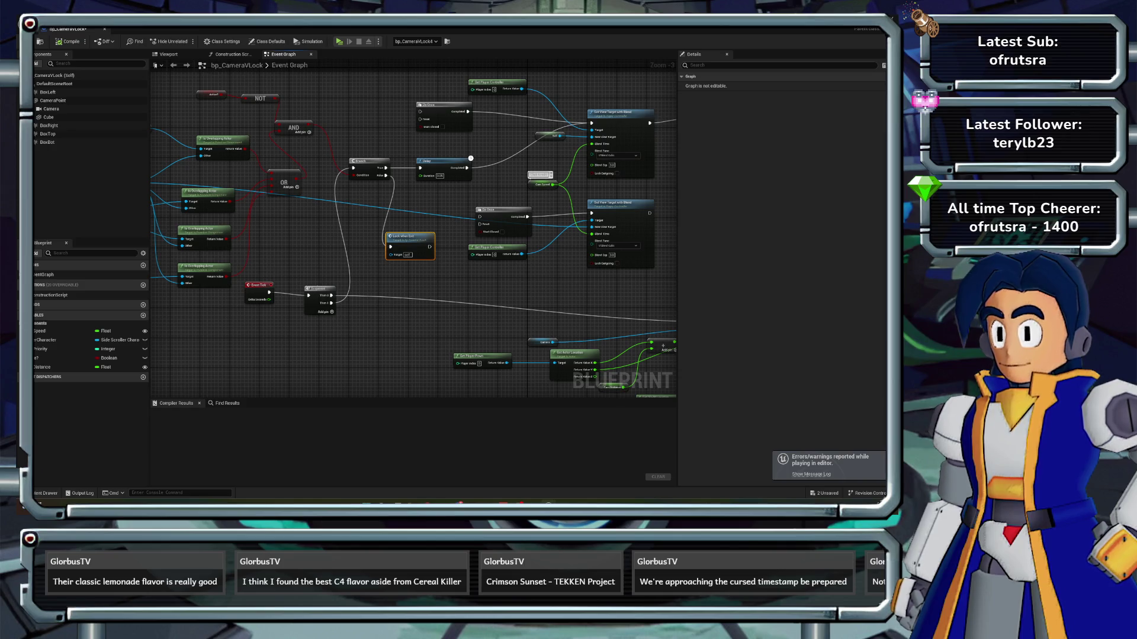
- Look over the graph's rightmost nodes, then return to the level and reopen bp_CameraVLock
{"action": "left_click_drag", "start_coordinate": [325, 249], "coordinate": [325, 276]}
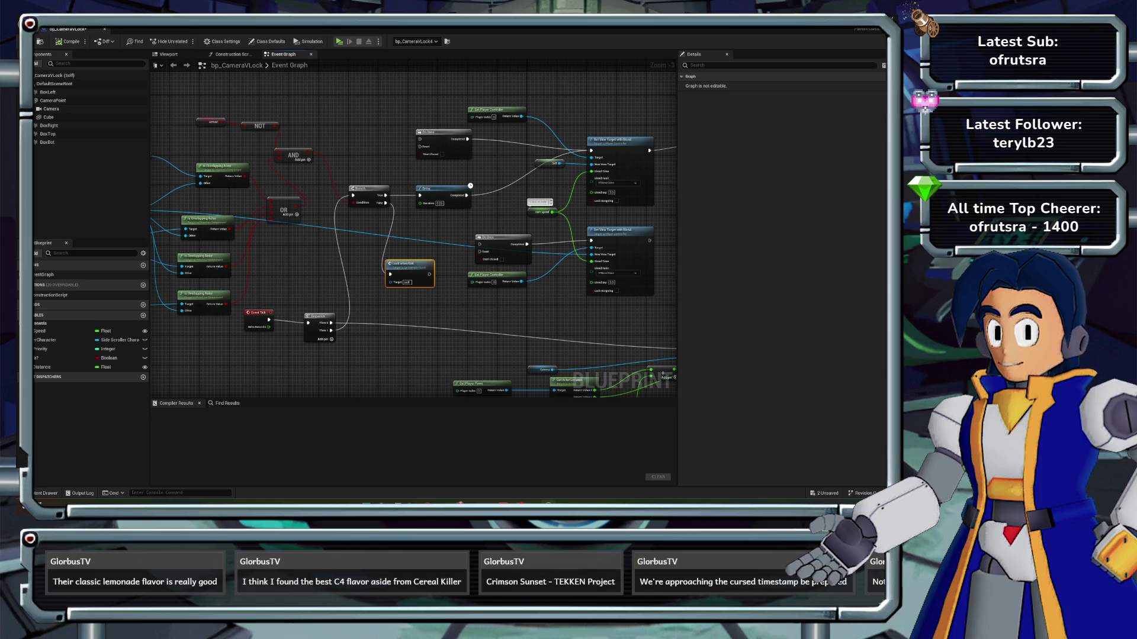
{"action": "left_click_drag", "start_coordinate": [325, 276], "coordinate": [325, 286]}
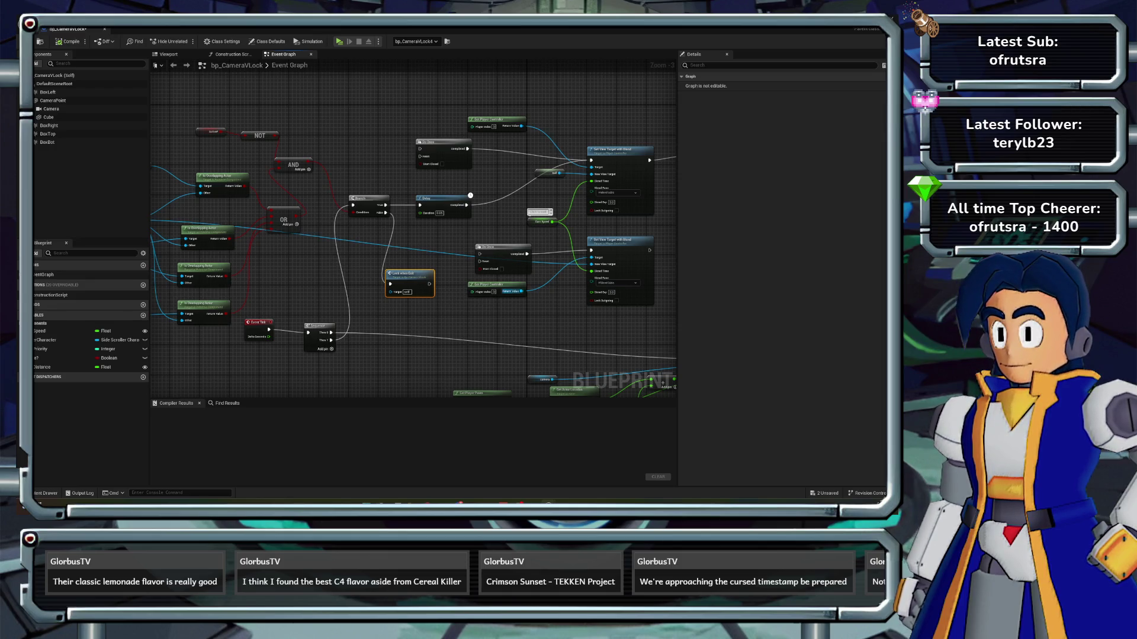
{"action": "left_click_drag", "start_coordinate": [414, 237], "coordinate": [202, 218]}
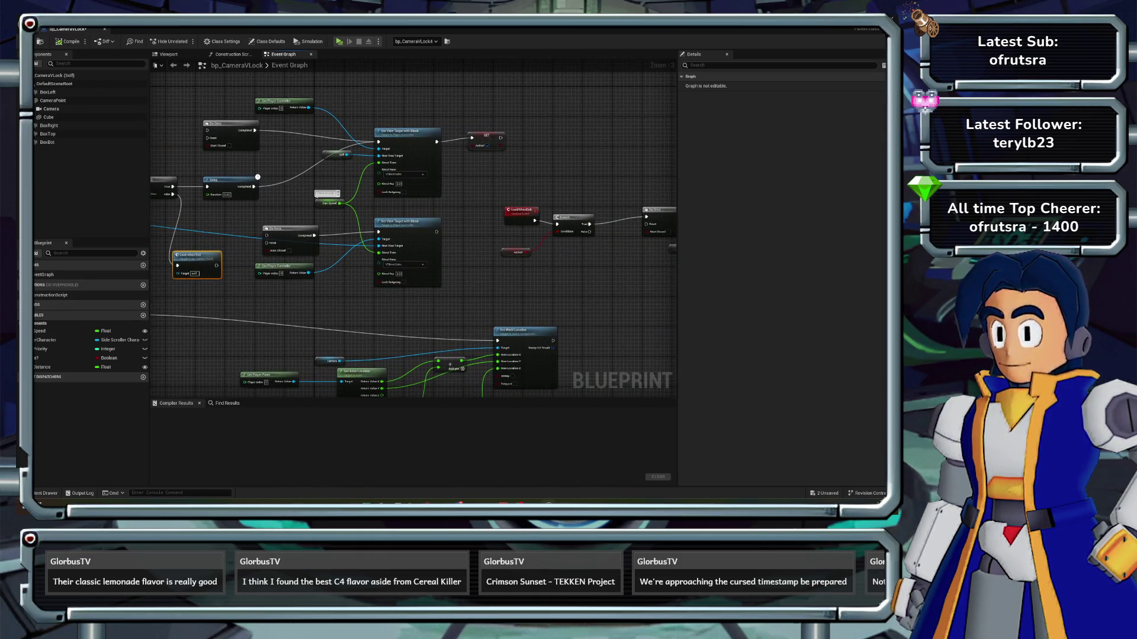
{"action": "mouse_move", "coordinate": [557, 288]}
{"action": "left_mouse_down"}
{"action": "mouse_move", "coordinate": [251, 292]}
{"action": "mouse_move", "coordinate": [770, 308]}
{"action": "left_mouse_up"}
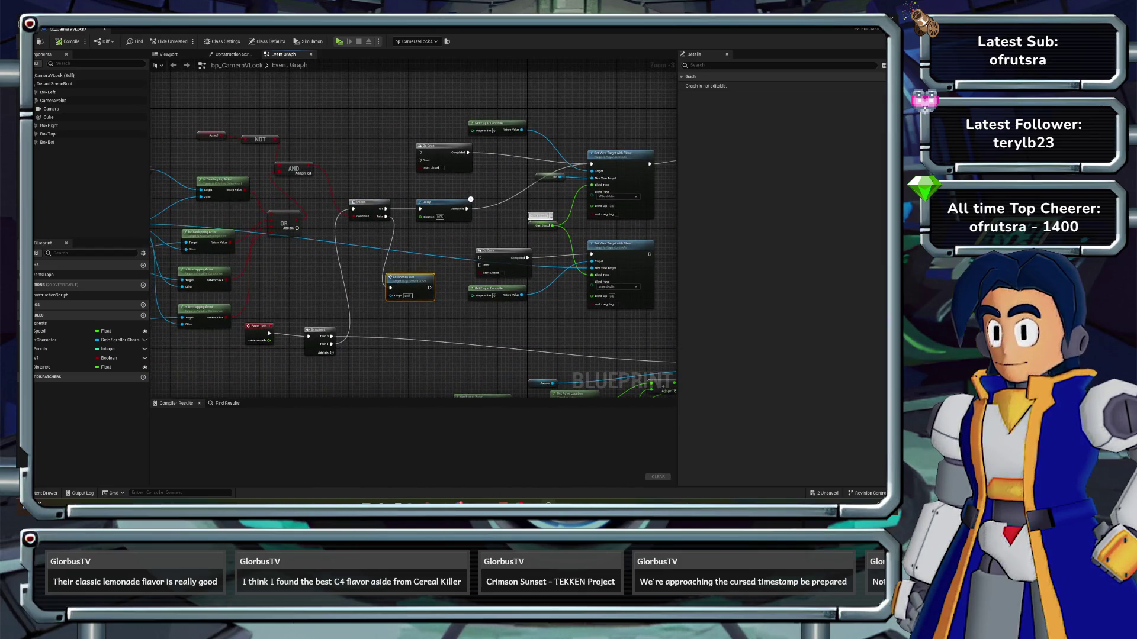
{"action": "key", "text": "alt+Tab"}
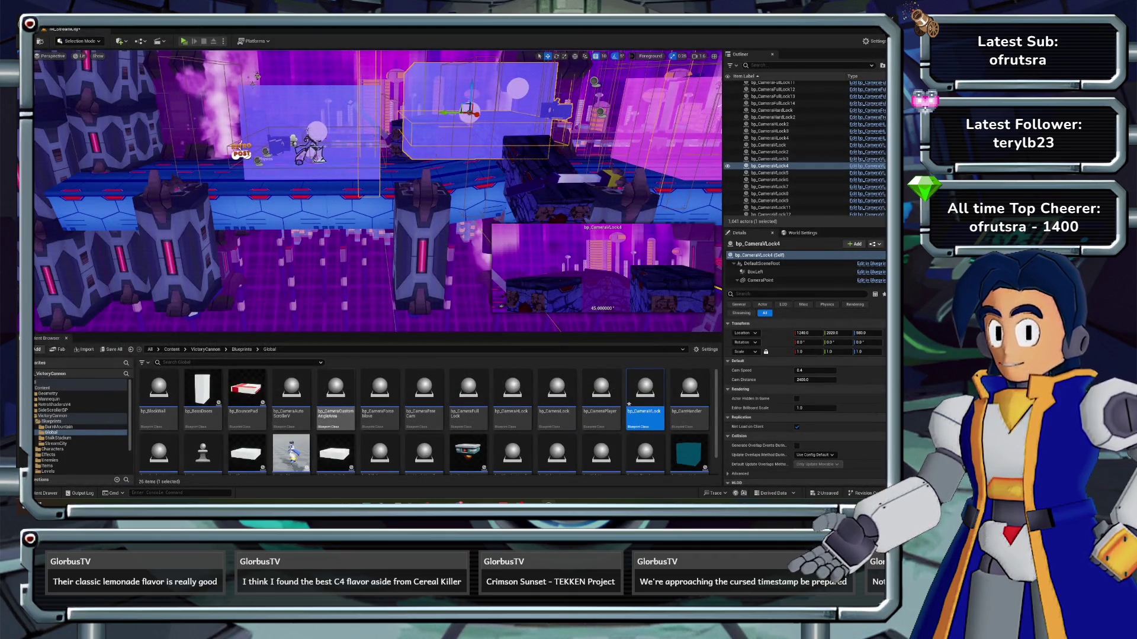
{"action": "double_click", "coordinate": [645, 395]}
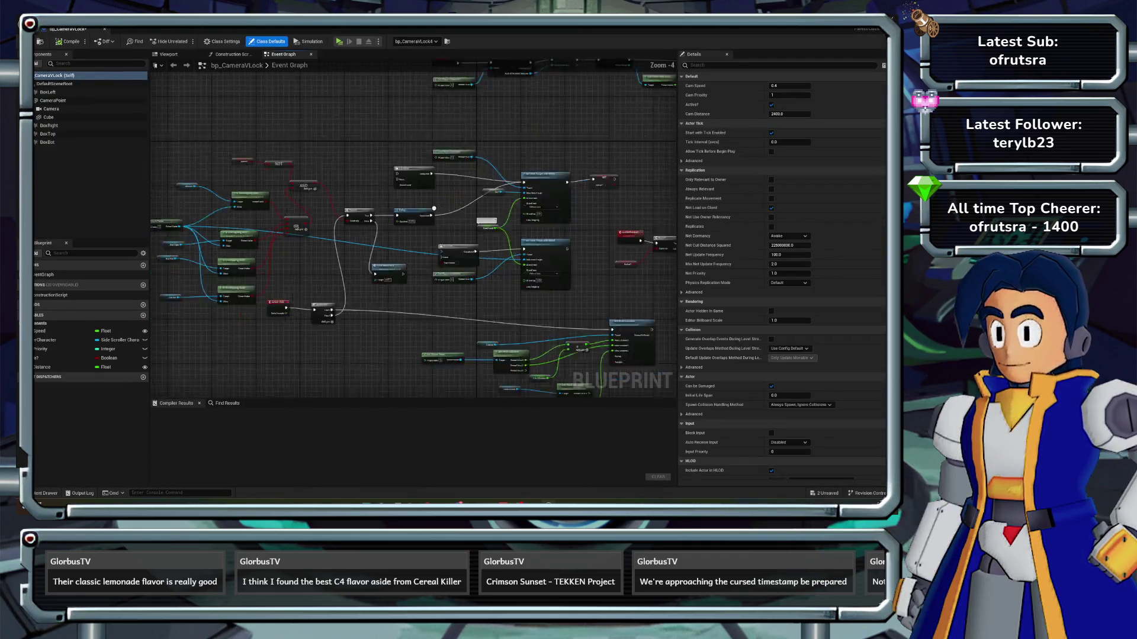
- Add a Print String node off the Sequence node's Then 2 output
{"action": "scroll", "coordinate": [335, 270], "scroll_direction": "up", "scroll_amount": 3}
{"action": "left_click", "coordinate": [354, 240]}
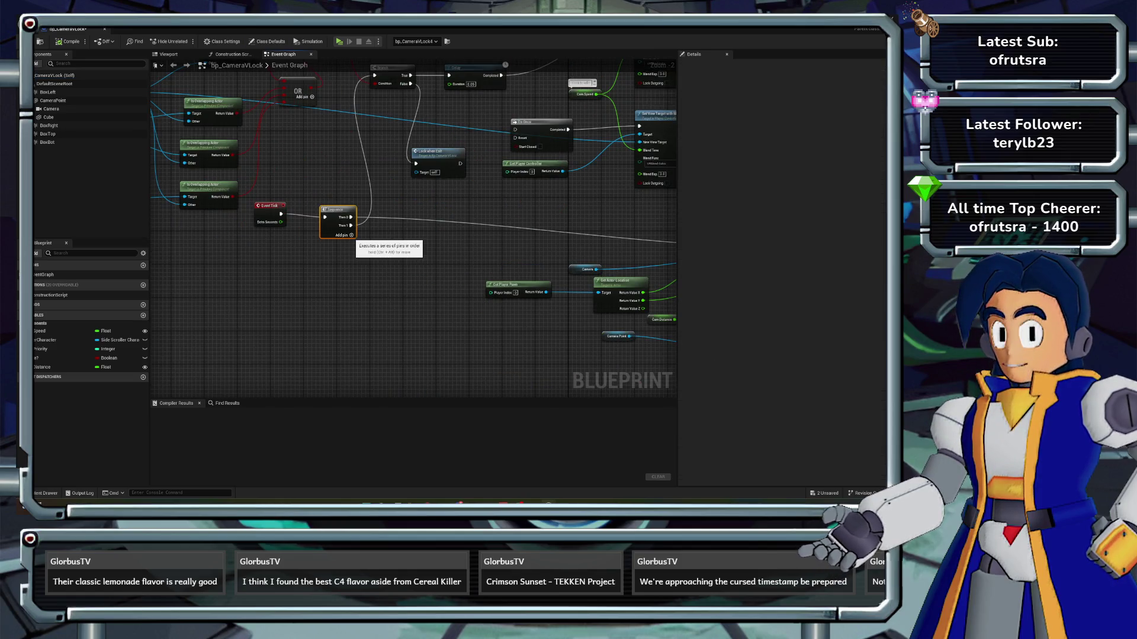
{"action": "mouse_move", "coordinate": [351, 234]}
{"action": "left_mouse_down"}
{"action": "mouse_move", "coordinate": [397, 294]}
{"action": "mouse_move", "coordinate": [384, 288]}
{"action": "left_mouse_up"}
{"action": "type", "text": "print st"}
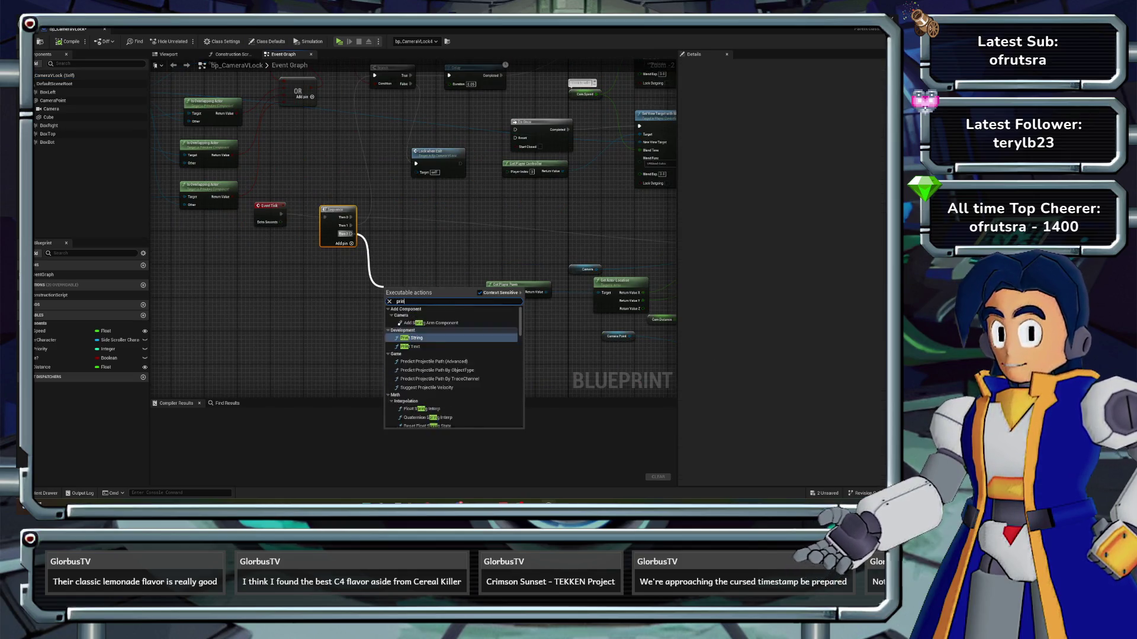
{"action": "key", "text": "Return"}
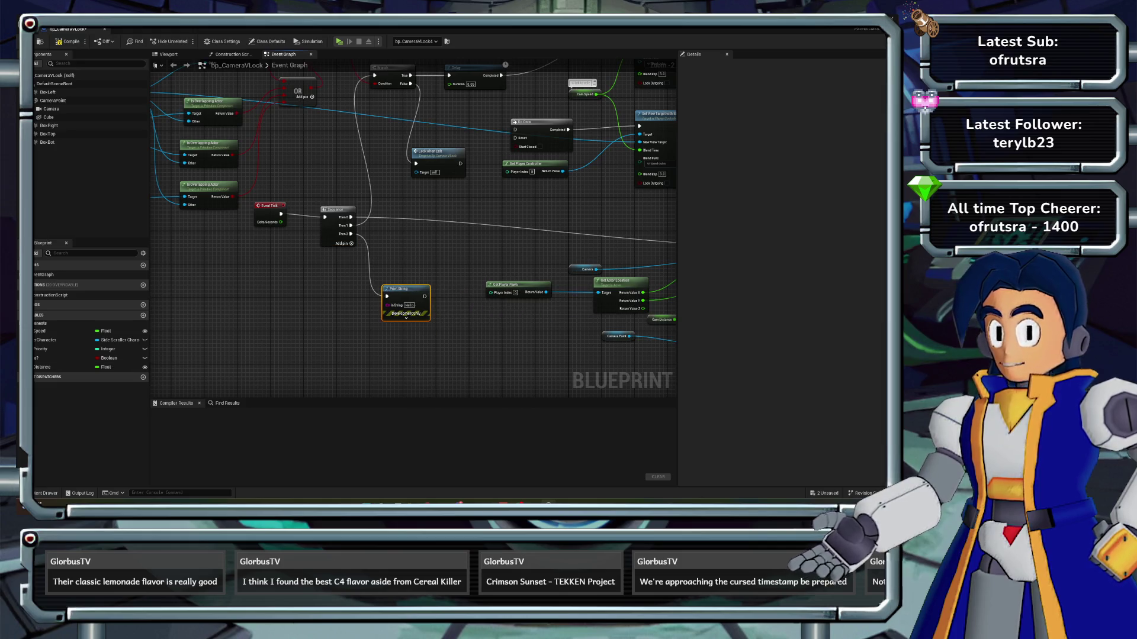
- Feed the Active? value into Print String's In String, compile, and start a play test
{"action": "left_click_drag", "start_coordinate": [110, 358], "coordinate": [388, 304]}
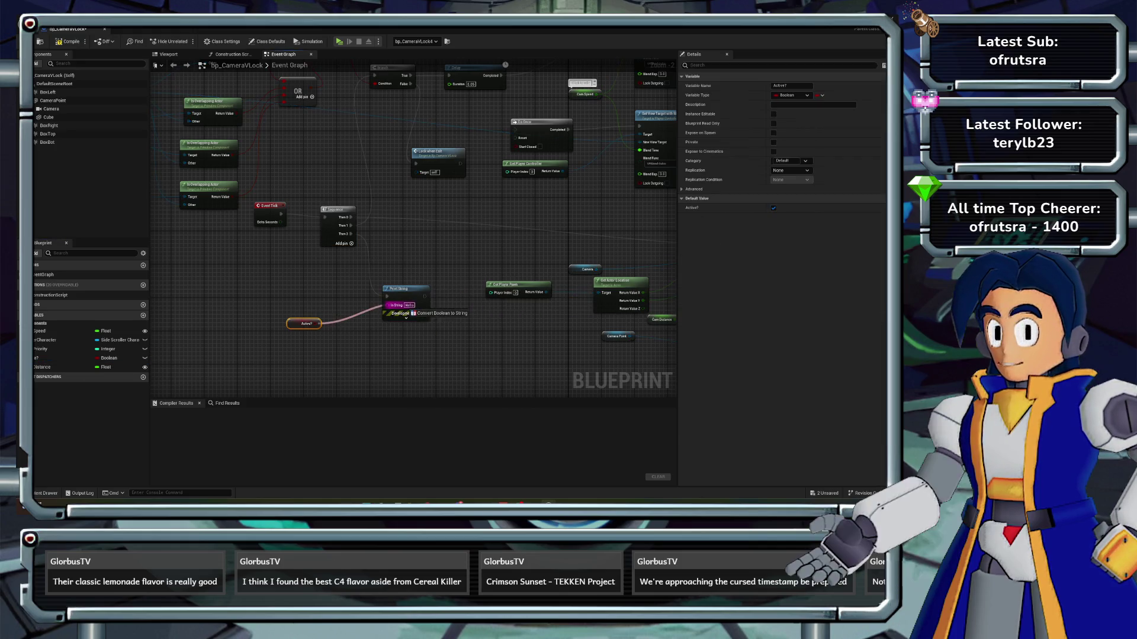
{"action": "left_click", "coordinate": [67, 41]}
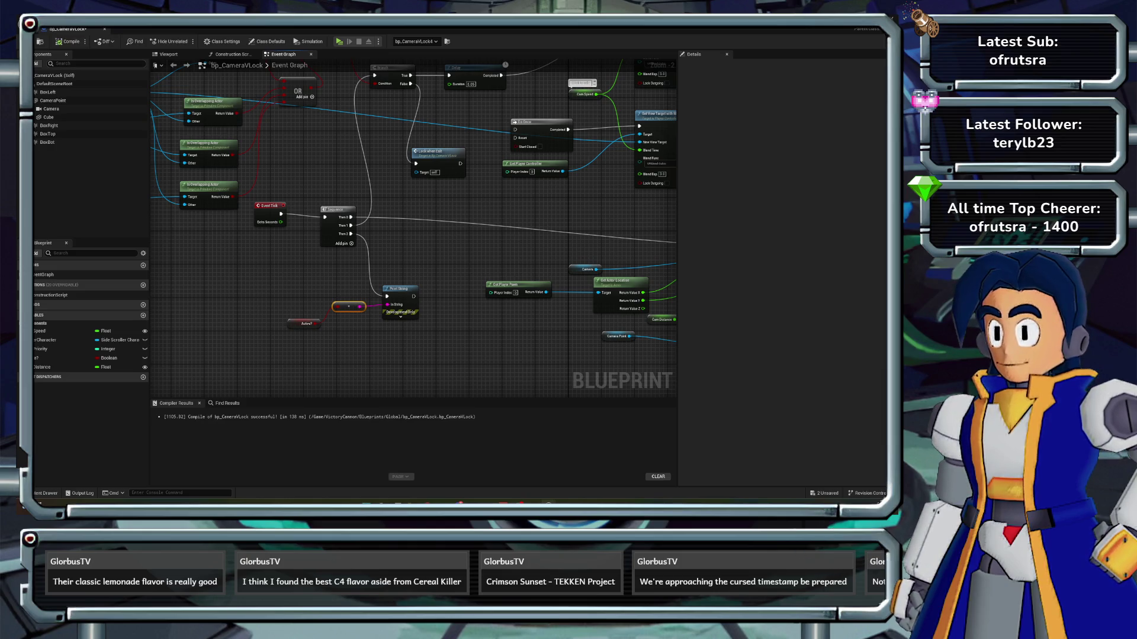
{"action": "key", "text": "alt+p"}
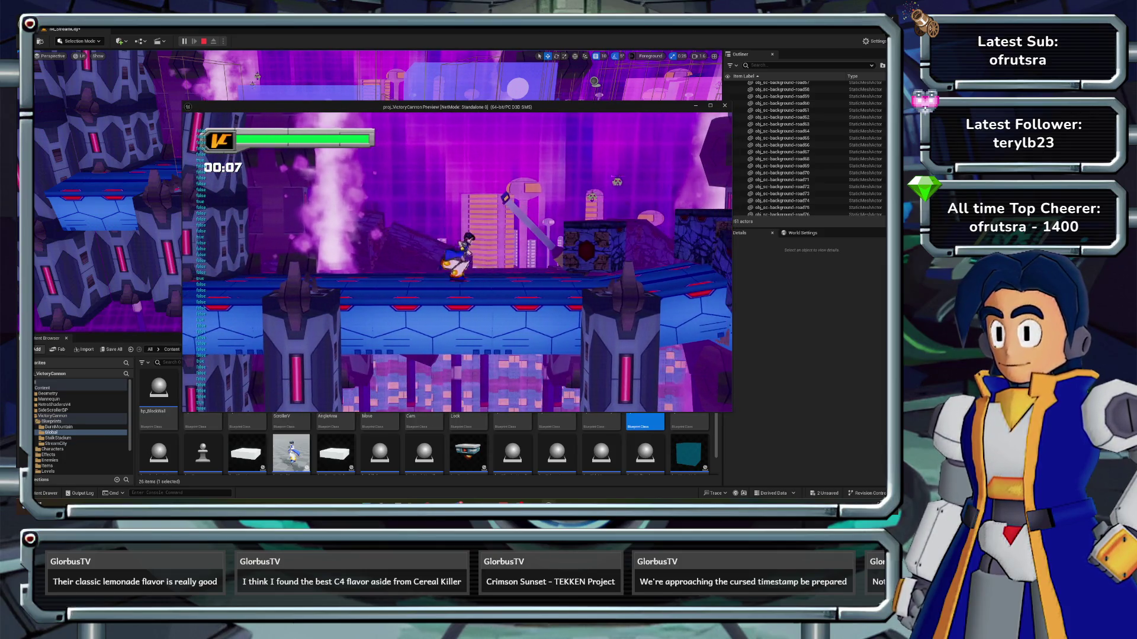
- Stop the play test after seeing 'true' printed, and reopen bp_CameraVLock for editing
{"action": "key", "text": "Escape"}
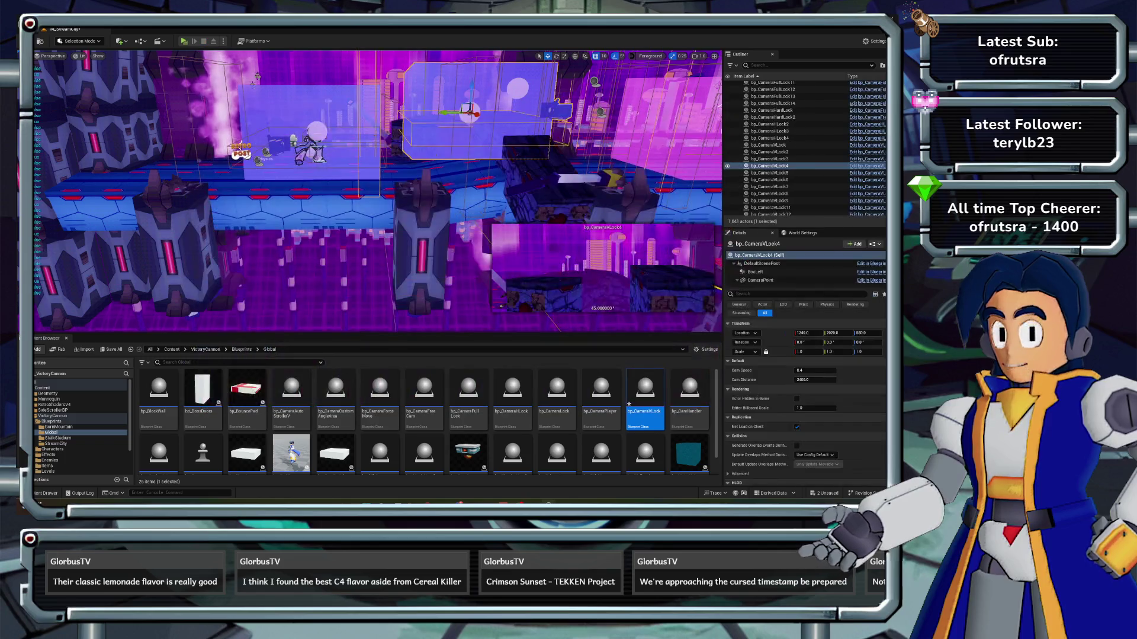
{"action": "double_click", "coordinate": [645, 391]}
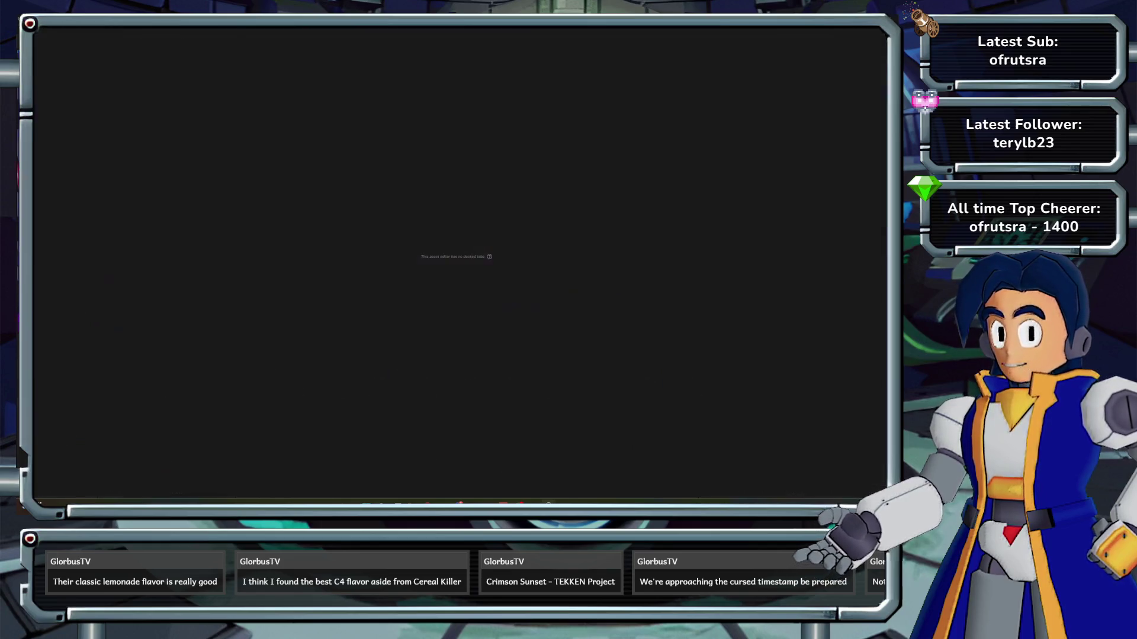
- Delete the debug Print String and Actor? nodes and compile bp_CameraVLock
{"action": "scroll", "coordinate": [413, 222], "scroll_direction": "down", "scroll_amount": 1}
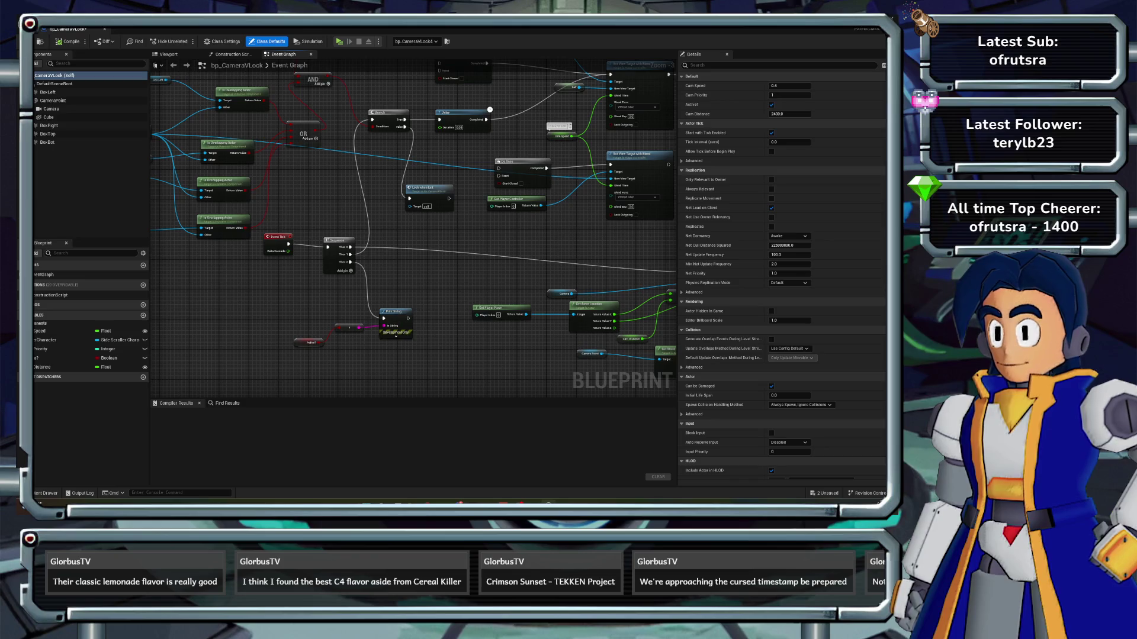
{"action": "key", "text": "Delete"}
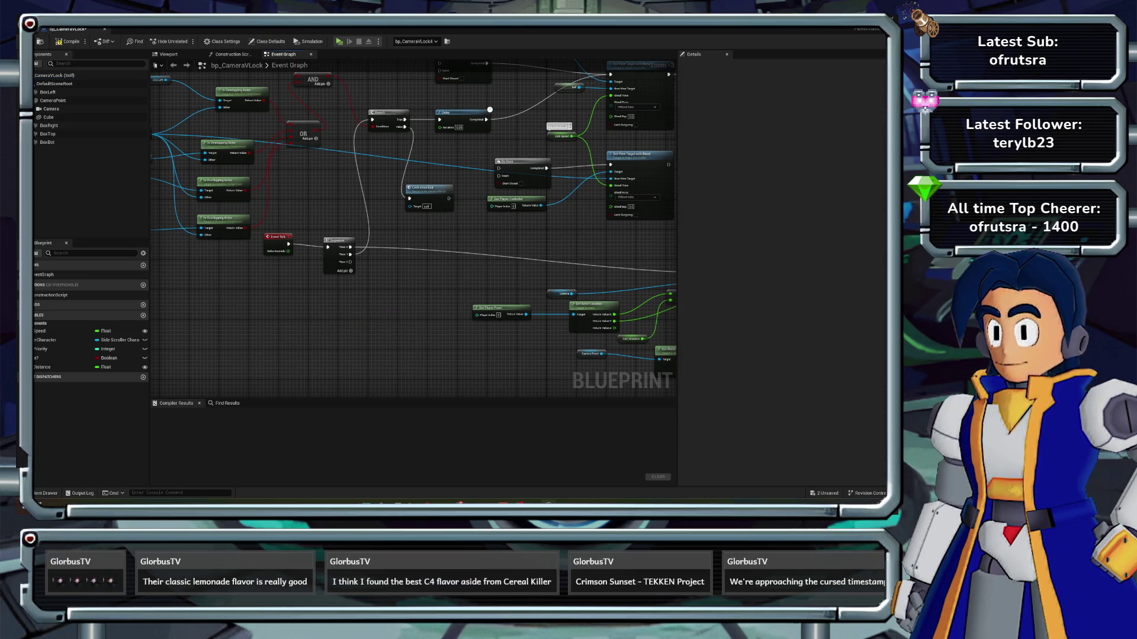
{"action": "left_click", "coordinate": [67, 41]}
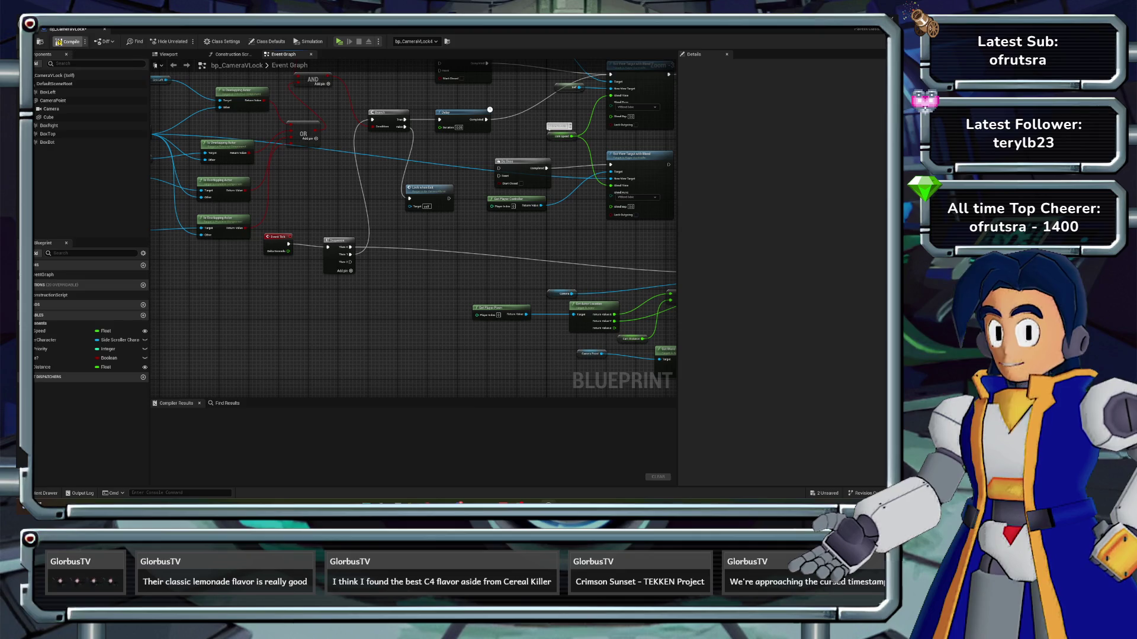
- Wire the OR result into the Branch Condition, recompile, and start a play test from the level
{"action": "left_click_drag", "start_coordinate": [414, 237], "coordinate": [267, 305]}
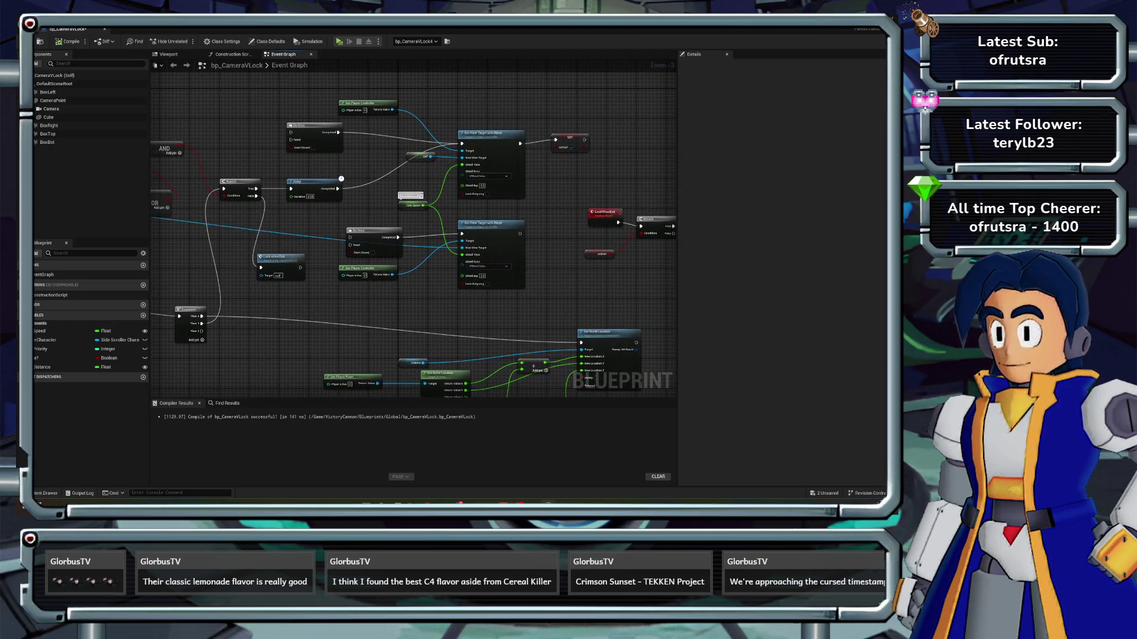
{"action": "scroll", "coordinate": [415, 231], "scroll_direction": "up", "scroll_amount": 2}
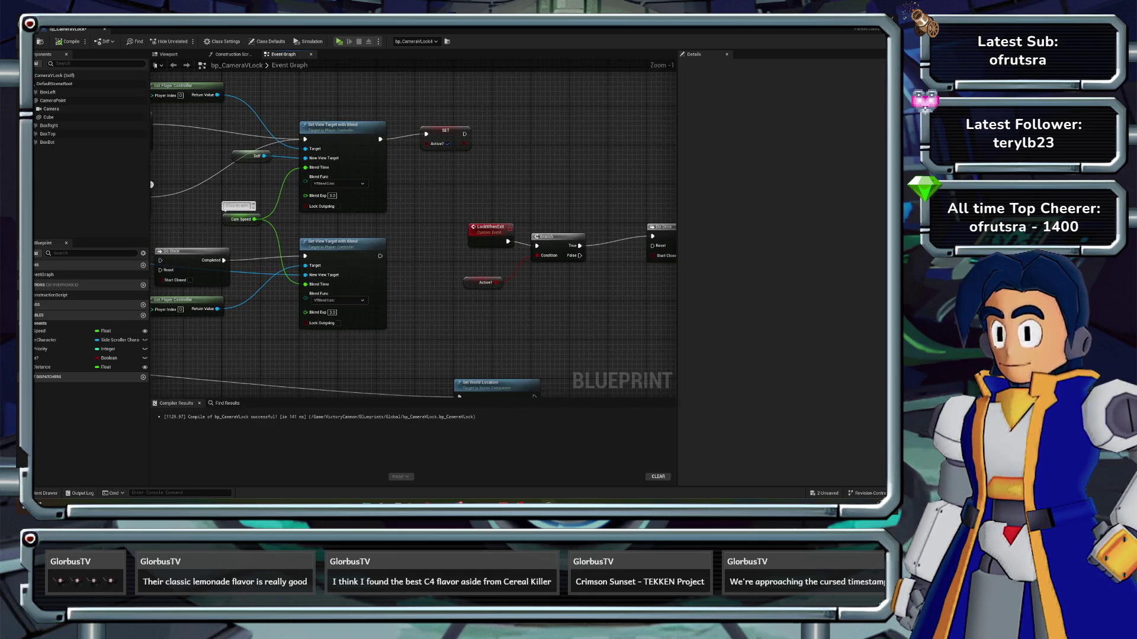
{"action": "scroll", "coordinate": [396, 240], "scroll_direction": "down", "scroll_amount": 2}
{"action": "left_click_drag", "start_coordinate": [396, 239], "coordinate": [450, 296]}
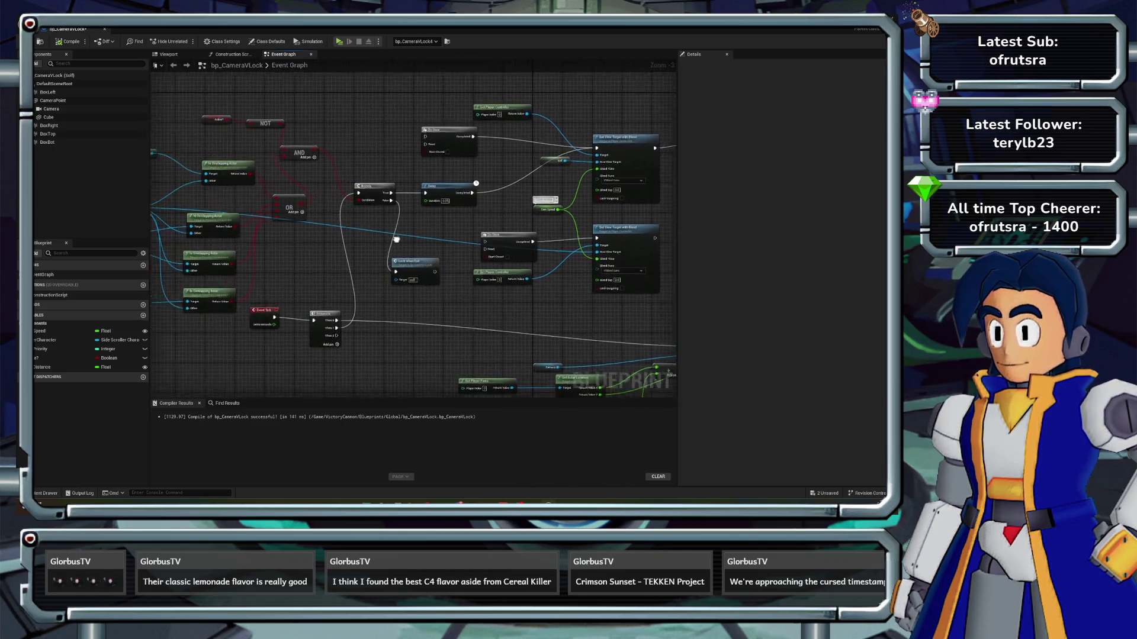
{"action": "scroll", "coordinate": [396, 240], "scroll_direction": "up", "scroll_amount": 1}
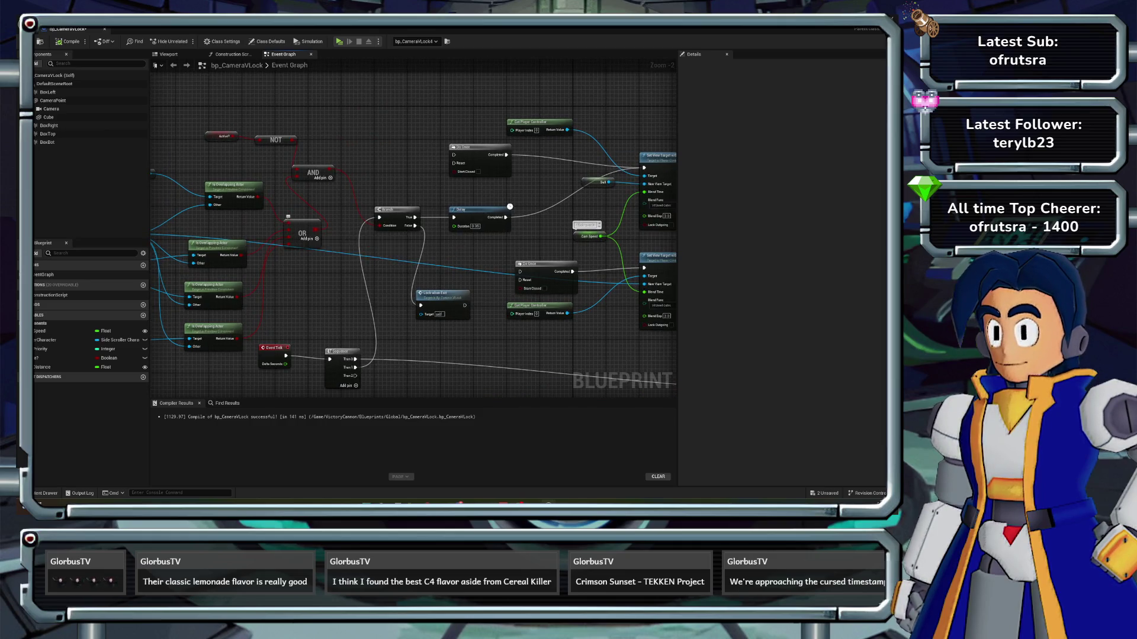
{"action": "scroll", "coordinate": [364, 195], "scroll_direction": "down", "scroll_amount": 2}
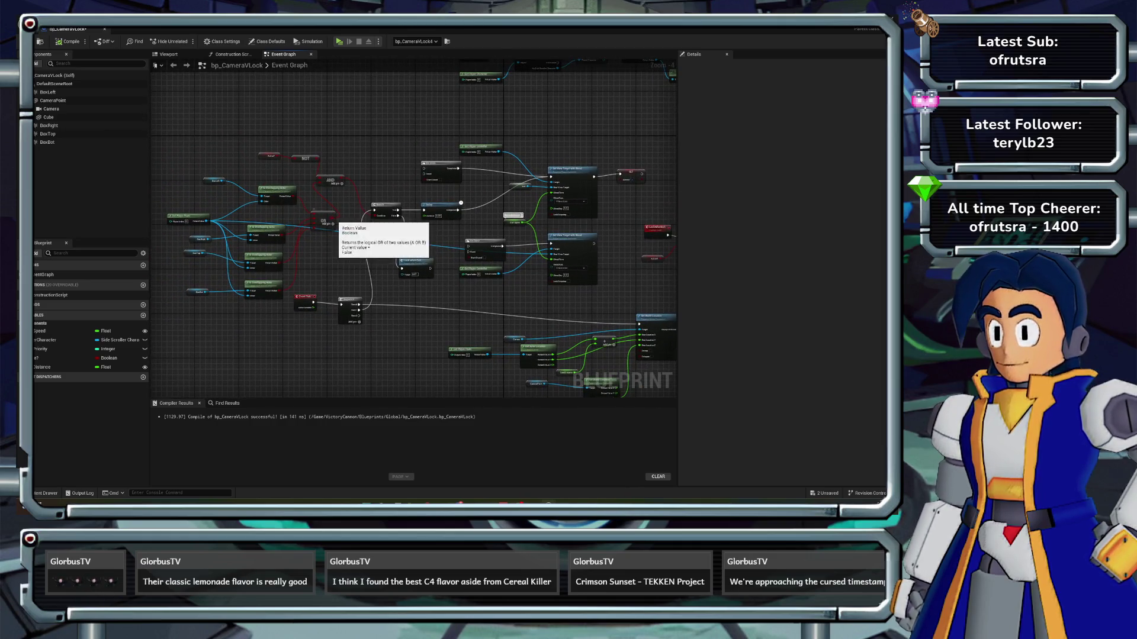
{"action": "left_click_drag", "start_coordinate": [334, 222], "coordinate": [377, 216]}
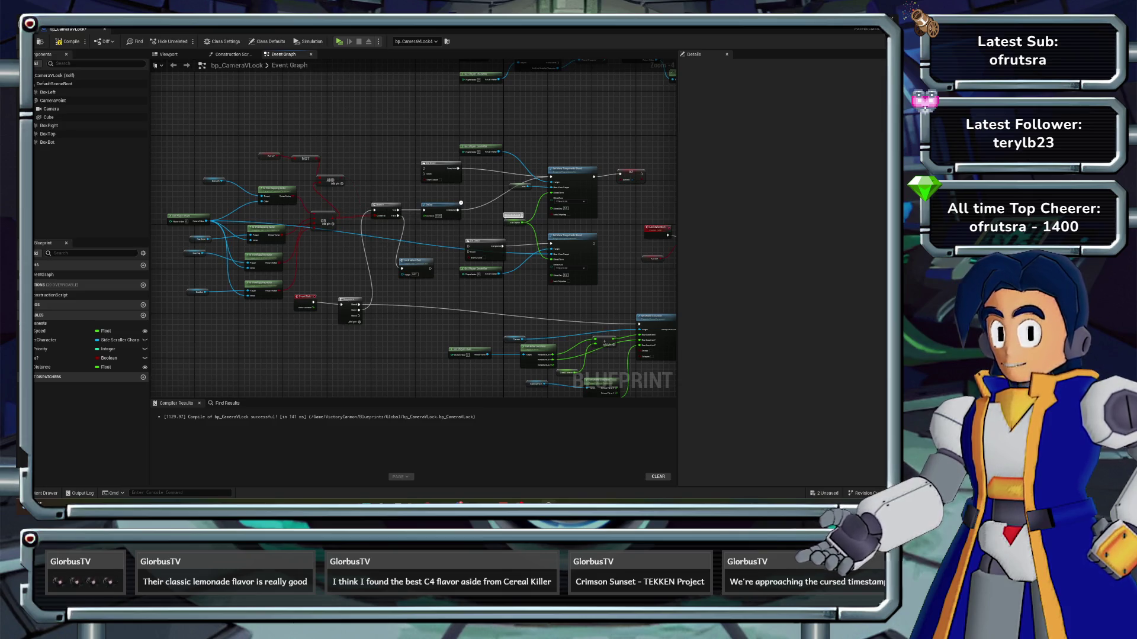
{"action": "key", "text": "F7"}
{"action": "key", "text": "alt+Tab"}
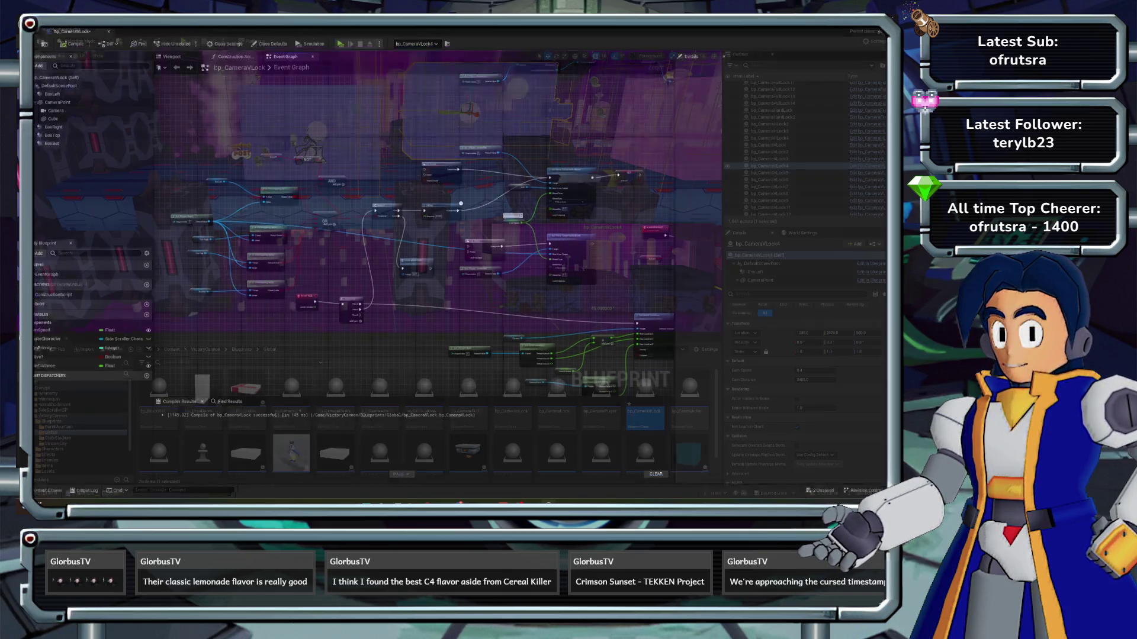
{"action": "key", "text": "alt+p"}
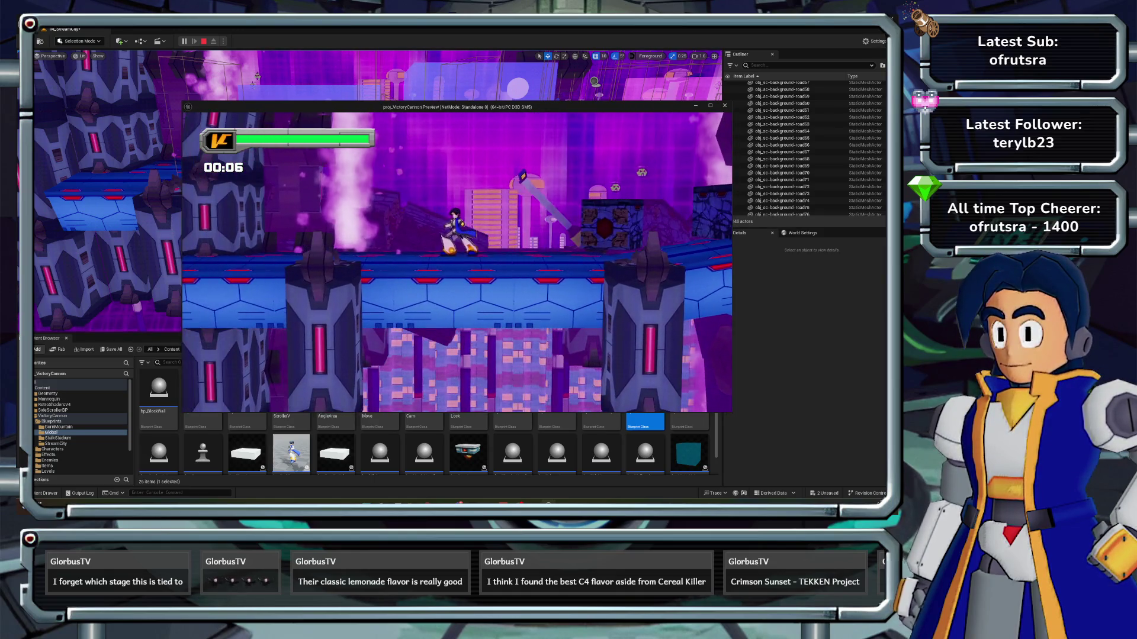
{"action": "key", "text": "Right"}
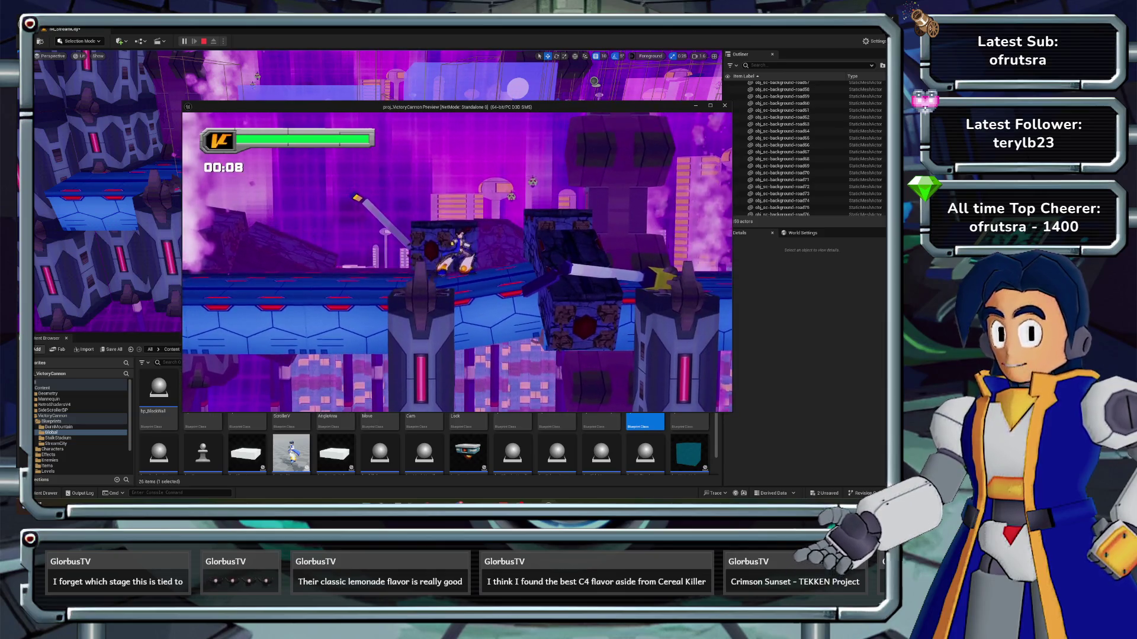
{"action": "key", "text": "Left"}
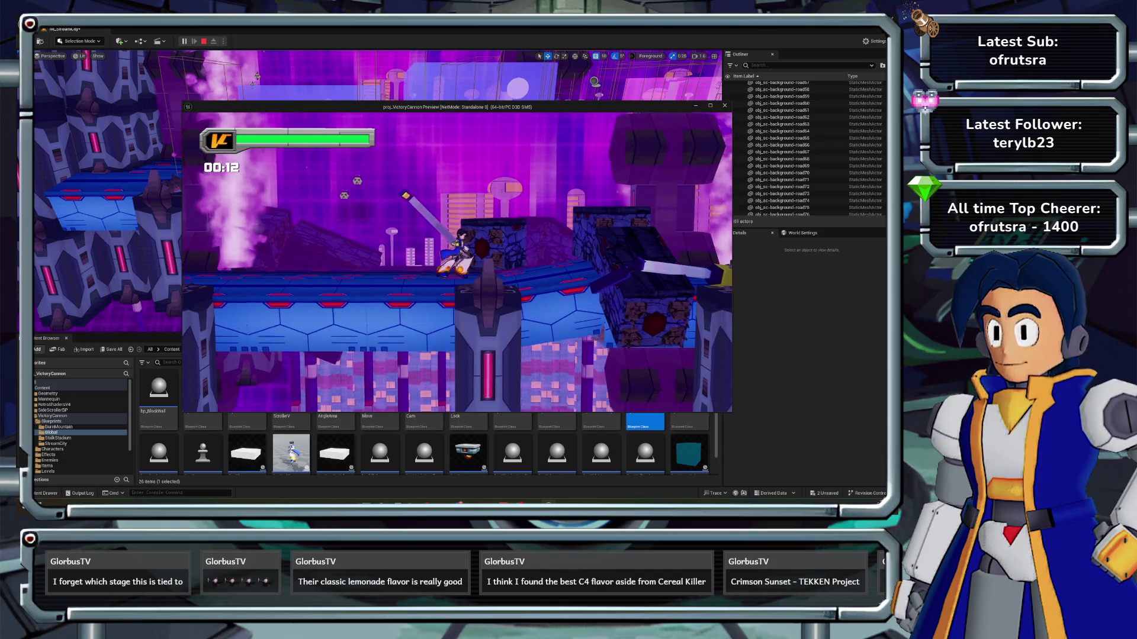
{"action": "key", "text": "Left"}
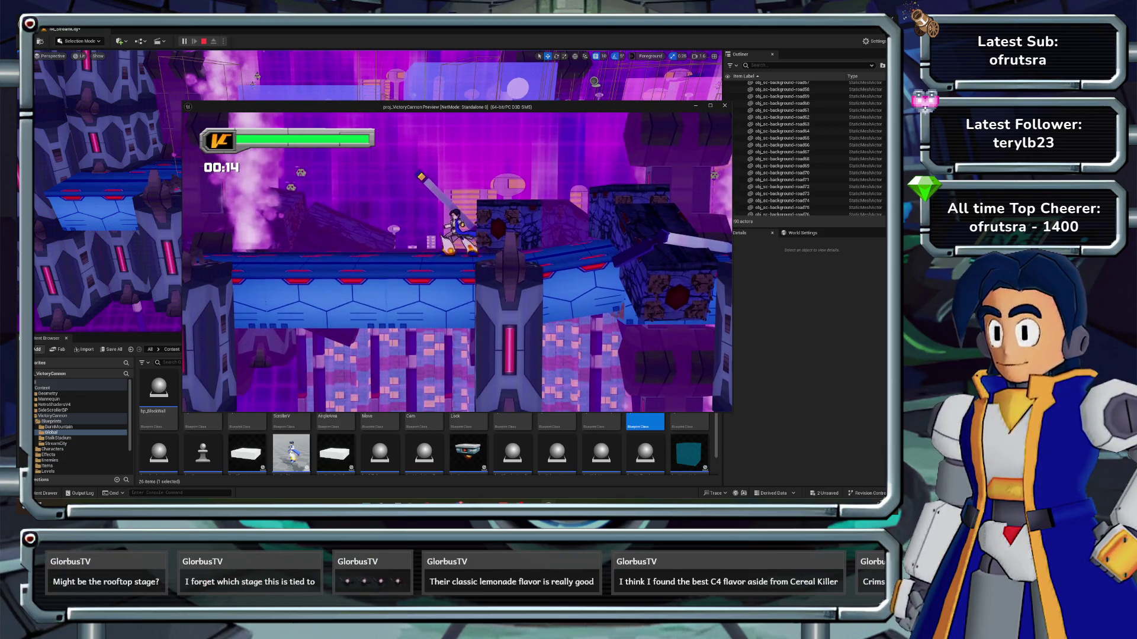
{"action": "key", "text": "Left"}
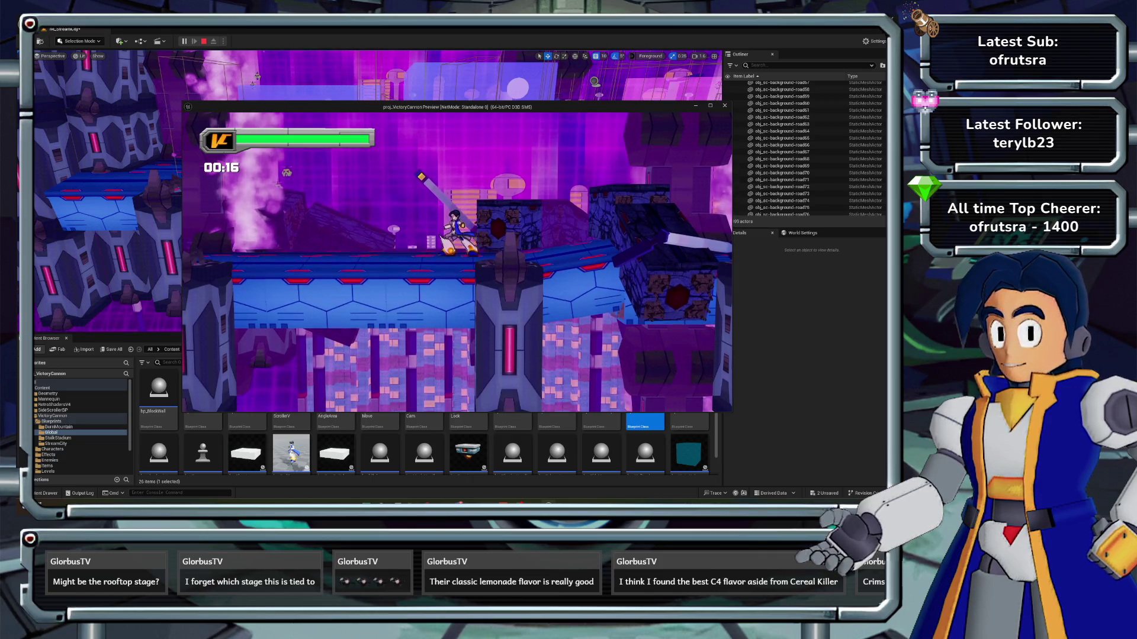
{"action": "key", "text": "Left"}
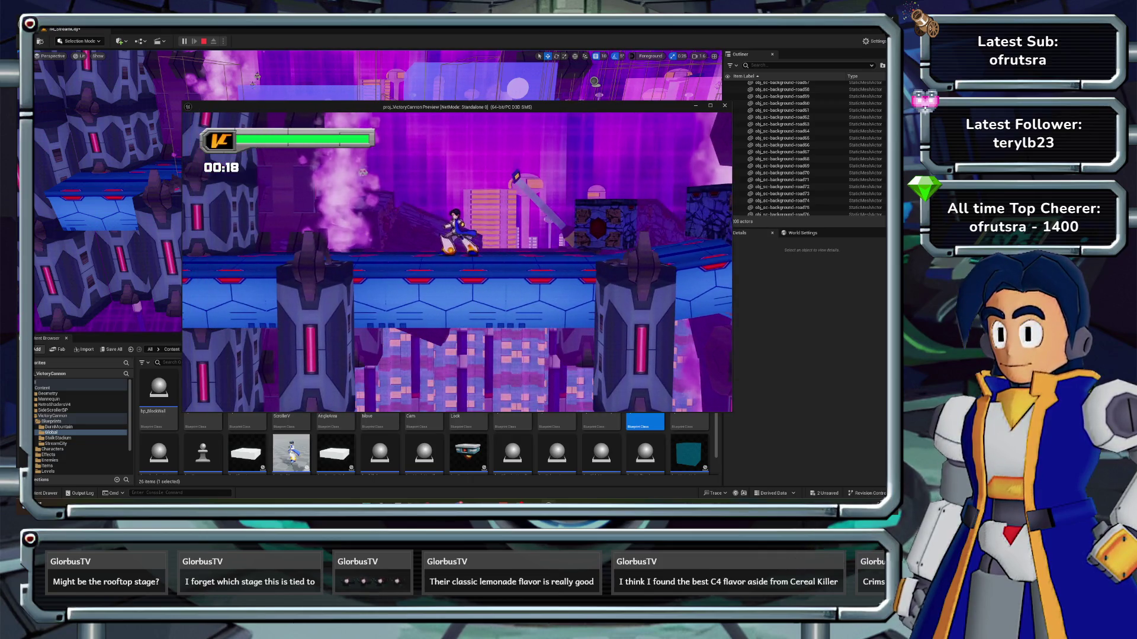
{"action": "key", "text": "Left"}
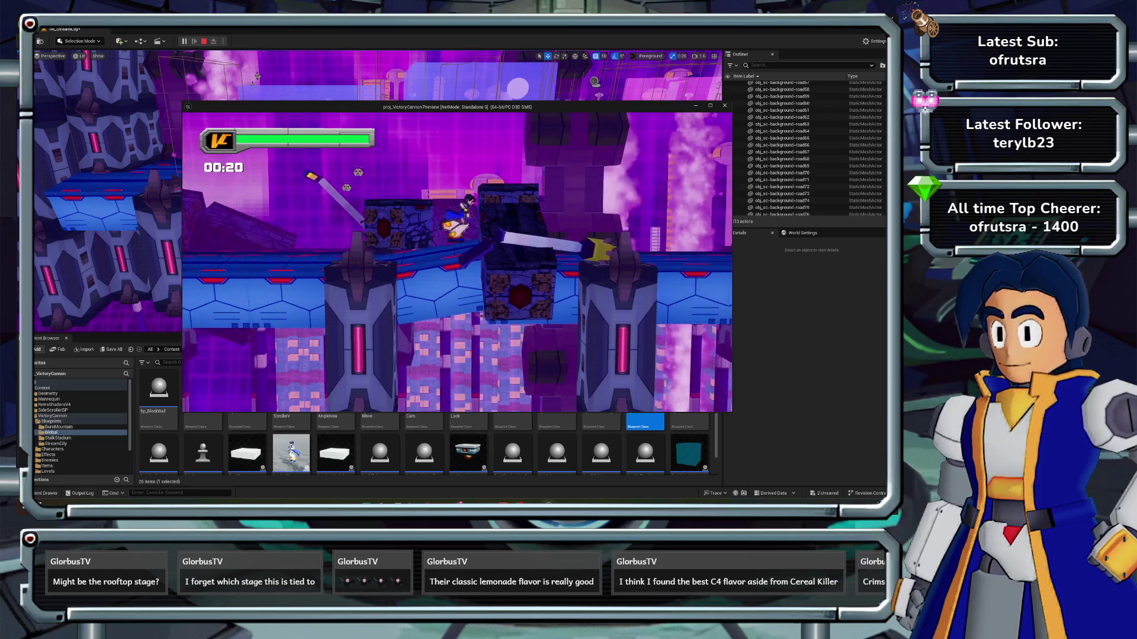
{"action": "key", "text": "Left"}
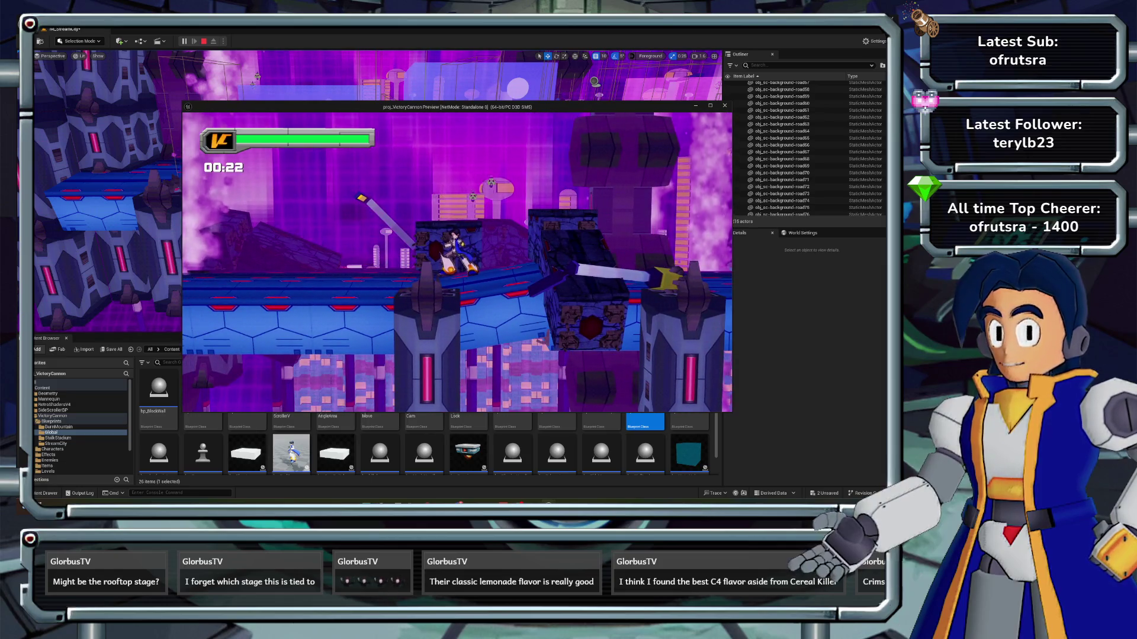
{"action": "key", "text": "Escape"}
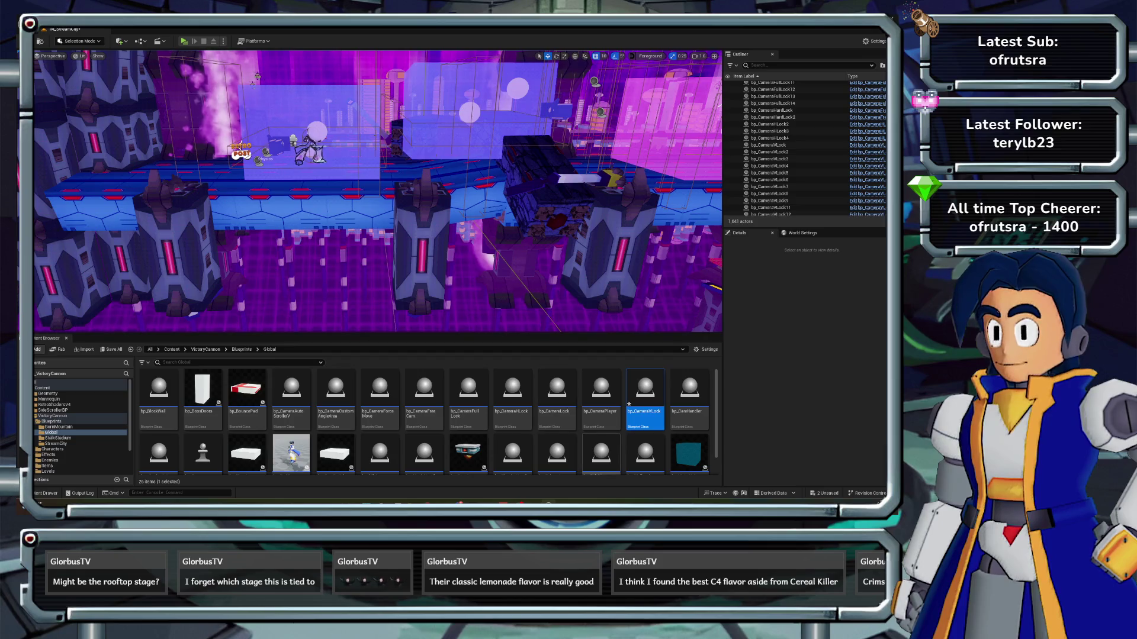
{"action": "double_click", "coordinate": [645, 393]}
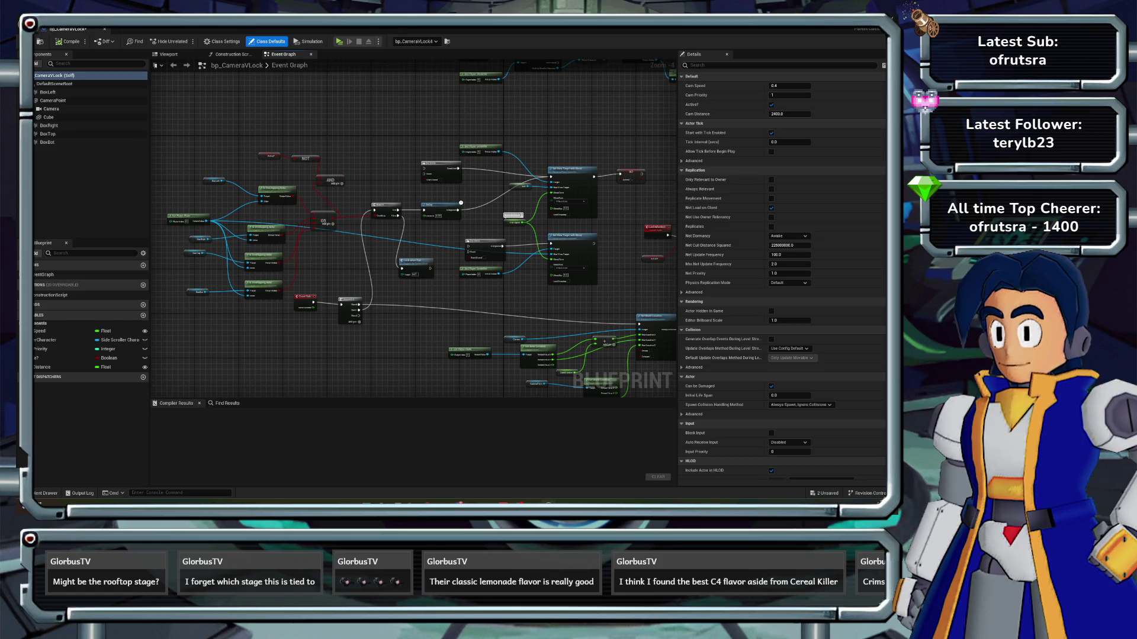
- Delete the Delay node after the Branch, compile bp_CameraVLock, and go back to the level editor
{"action": "scroll", "coordinate": [672, 211], "scroll_direction": "up", "scroll_amount": 1}
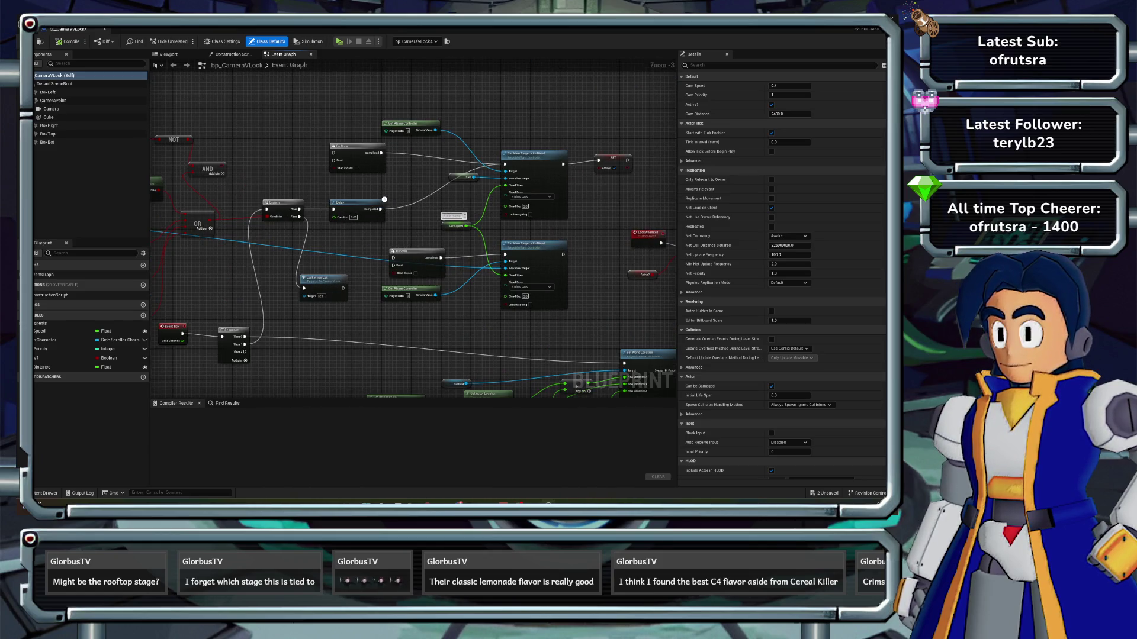
{"action": "scroll", "coordinate": [356, 254], "scroll_direction": "down", "scroll_amount": 1}
{"action": "mouse_move", "coordinate": [302, 283]}
{"action": "left_mouse_down"}
{"action": "mouse_move", "coordinate": [357, 255]}
{"action": "mouse_move", "coordinate": [339, 264]}
{"action": "left_mouse_up"}
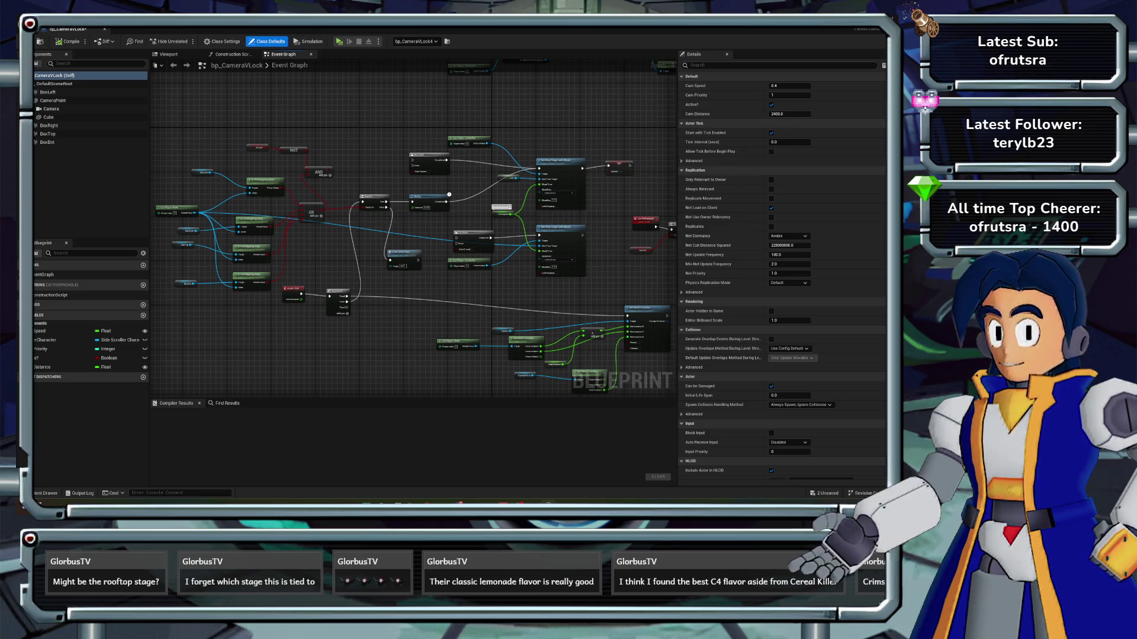
{"action": "scroll", "coordinate": [356, 208], "scroll_direction": "up", "scroll_amount": 1}
{"action": "left_click_drag", "start_coordinate": [355, 207], "coordinate": [349, 225]}
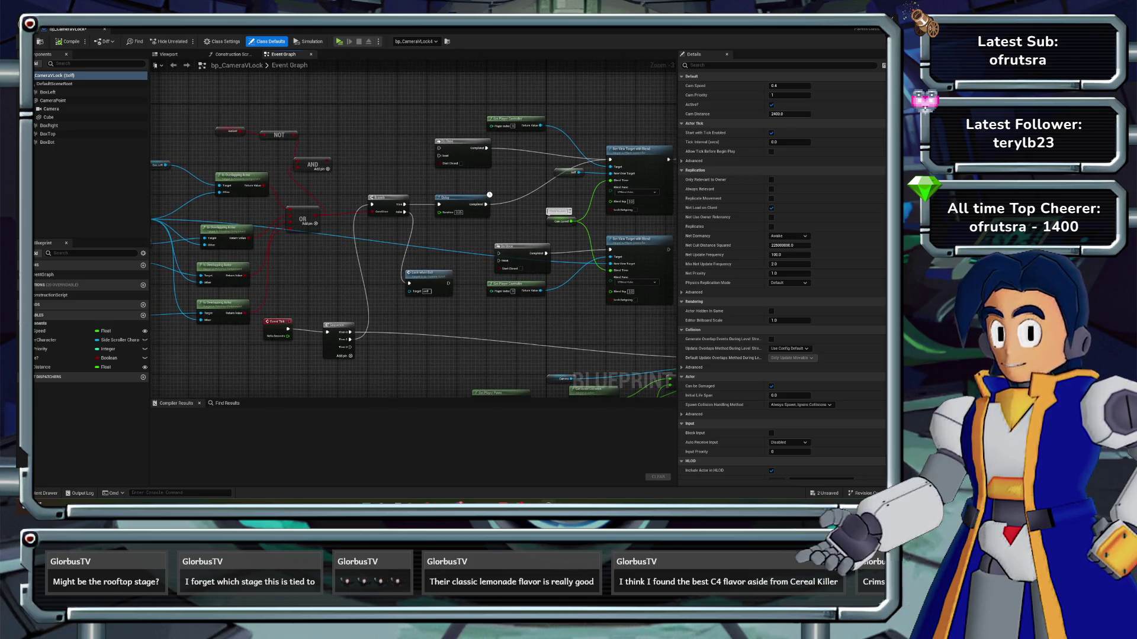
{"action": "left_click_drag", "start_coordinate": [345, 280], "coordinate": [252, 298]}
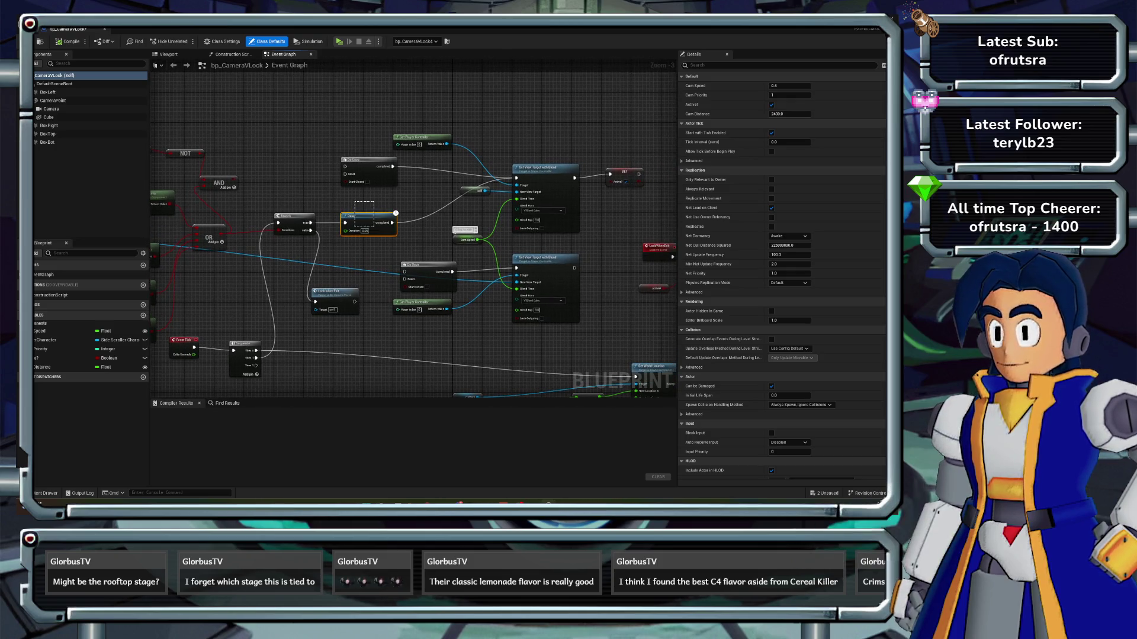
{"action": "mouse_move", "coordinate": [373, 227]}
{"action": "left_mouse_down"}
{"action": "mouse_move", "coordinate": [507, 172]}
{"action": "mouse_move", "coordinate": [398, 184]}
{"action": "mouse_move", "coordinate": [517, 178]}
{"action": "left_mouse_up"}
{"action": "key", "text": "Delete"}
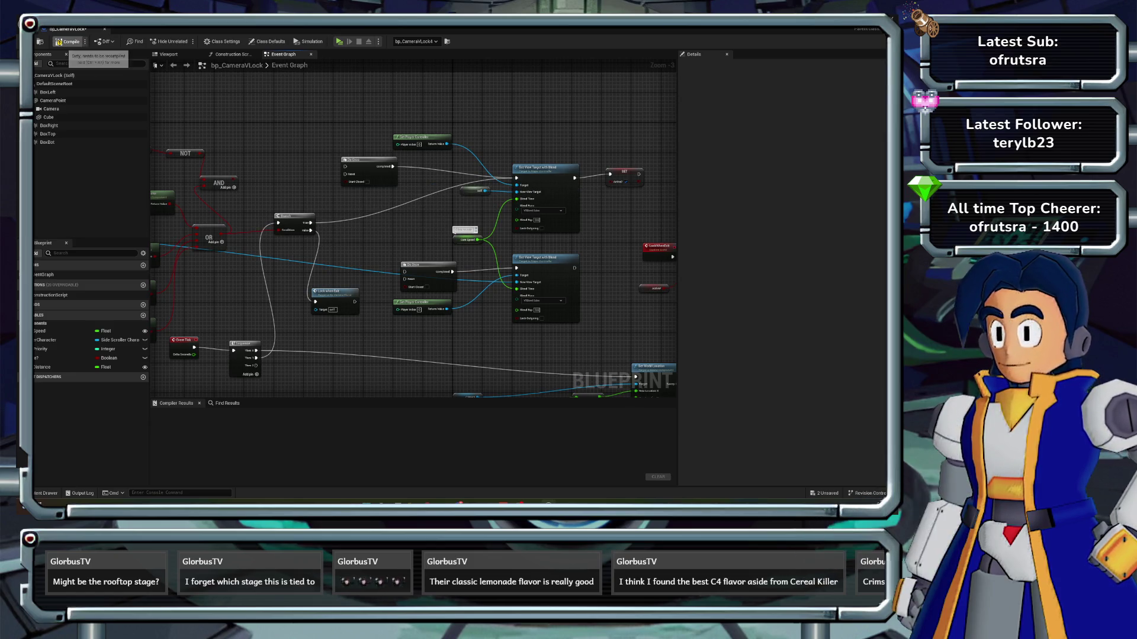
{"action": "left_click", "coordinate": [63, 42]}
{"action": "left_click", "coordinate": [104, 29]}
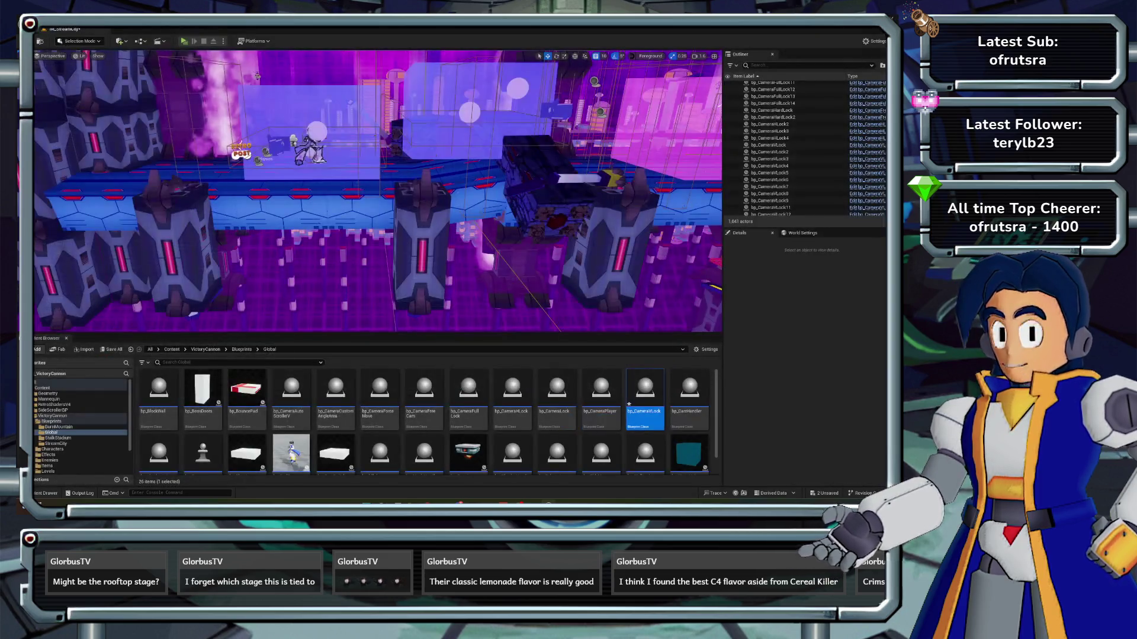
- Play the level to test the camera lock without the Delay, then stop the session
{"action": "left_click", "coordinate": [184, 41]}
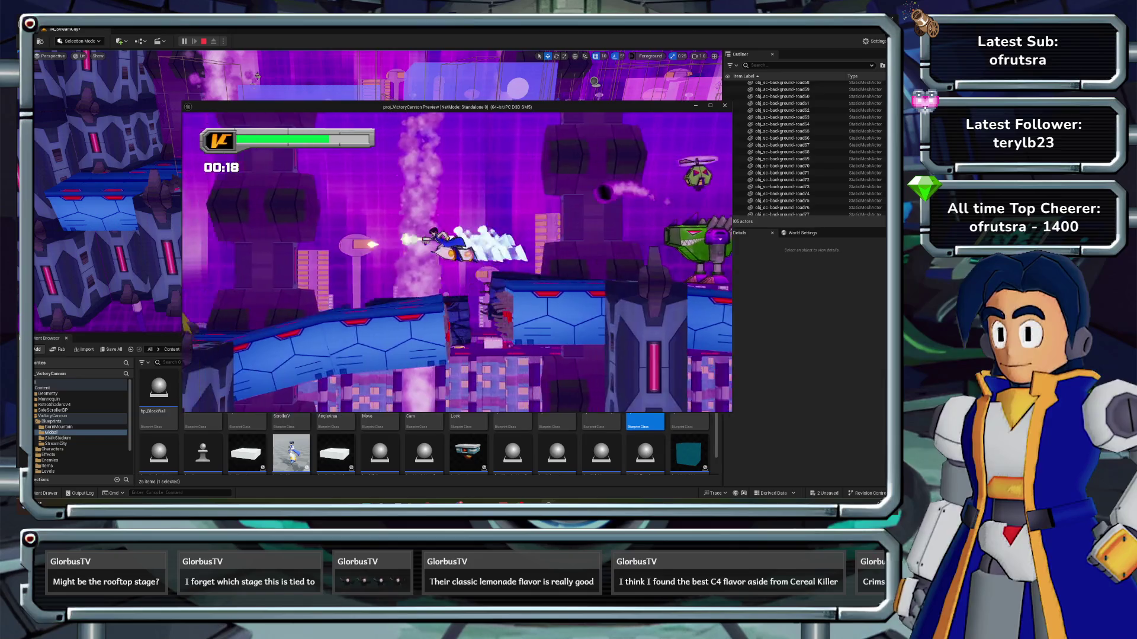
{"action": "key", "text": "Escape"}
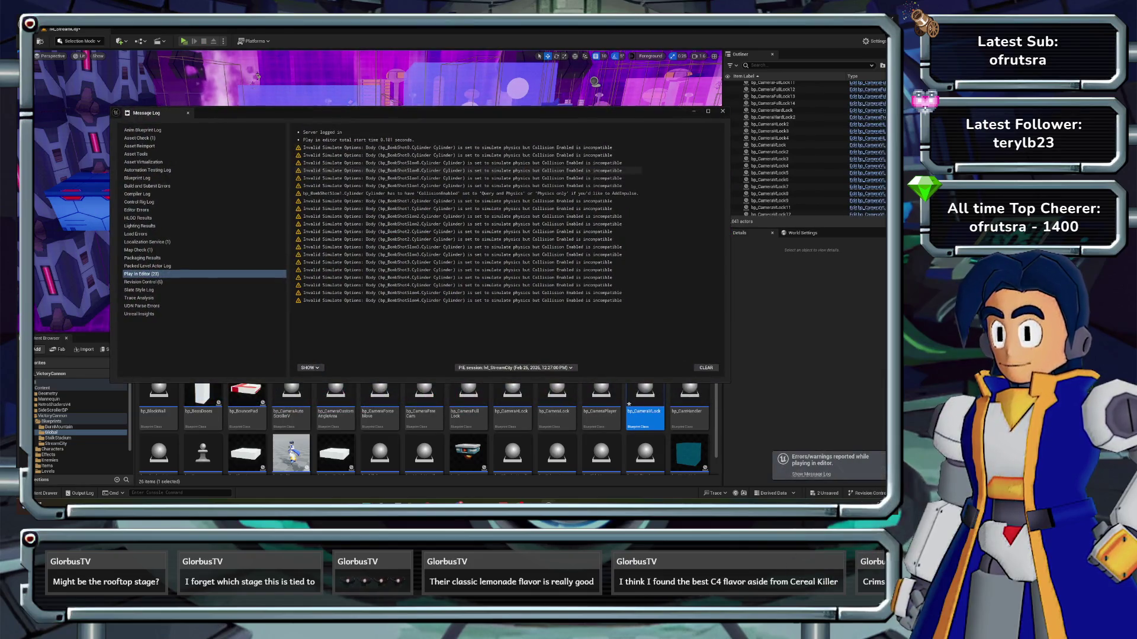
- Close the Message Log, reopen bp_CameraVLock, and save the Blueprint
{"action": "left_click", "coordinate": [722, 111]}
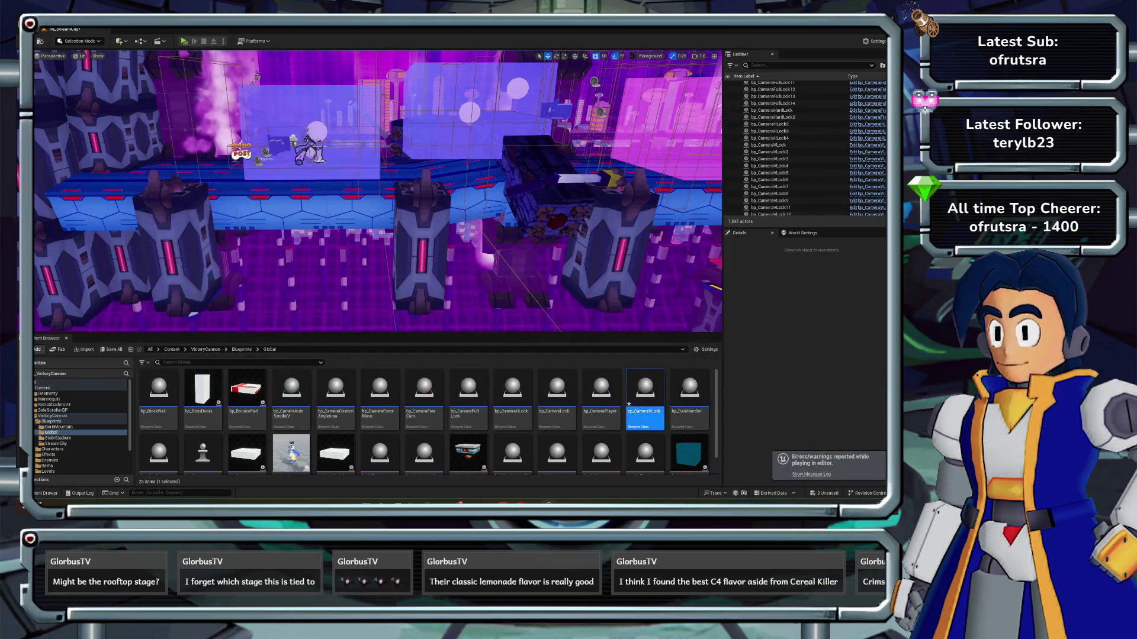
{"action": "double_click", "coordinate": [645, 403]}
{"action": "mouse_move", "coordinate": [414, 237]}
{"action": "left_mouse_down"}
{"action": "mouse_move", "coordinate": [502, 232]}
{"action": "mouse_move", "coordinate": [539, 256]}
{"action": "left_mouse_up"}
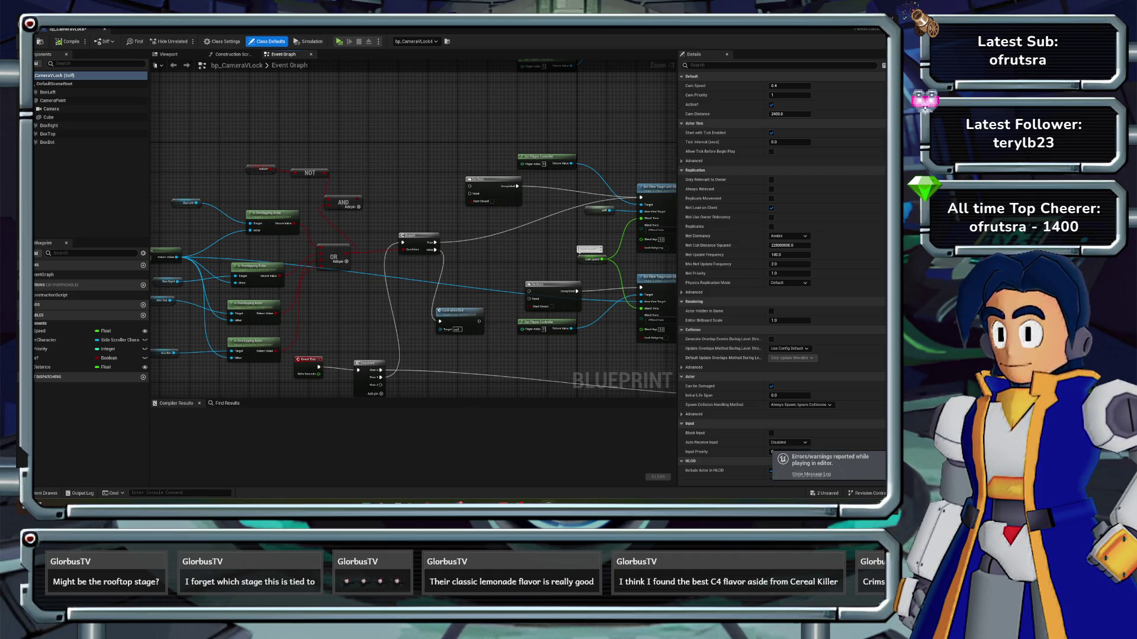
{"action": "left_click_drag", "start_coordinate": [539, 256], "coordinate": [582, 255]}
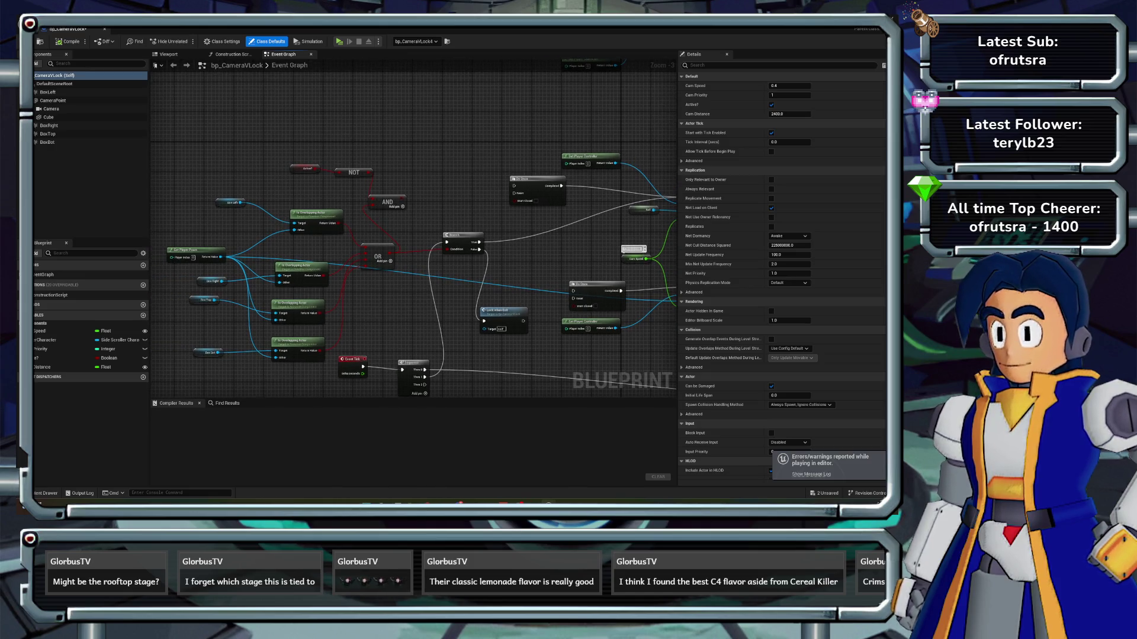
{"action": "key", "text": "ctrl+s"}
- Move the Is Overlapping Actor and BoxLeft nodes down-left, then return to the level editor
{"action": "left_click_drag", "start_coordinate": [418, 197], "coordinate": [444, 181]}
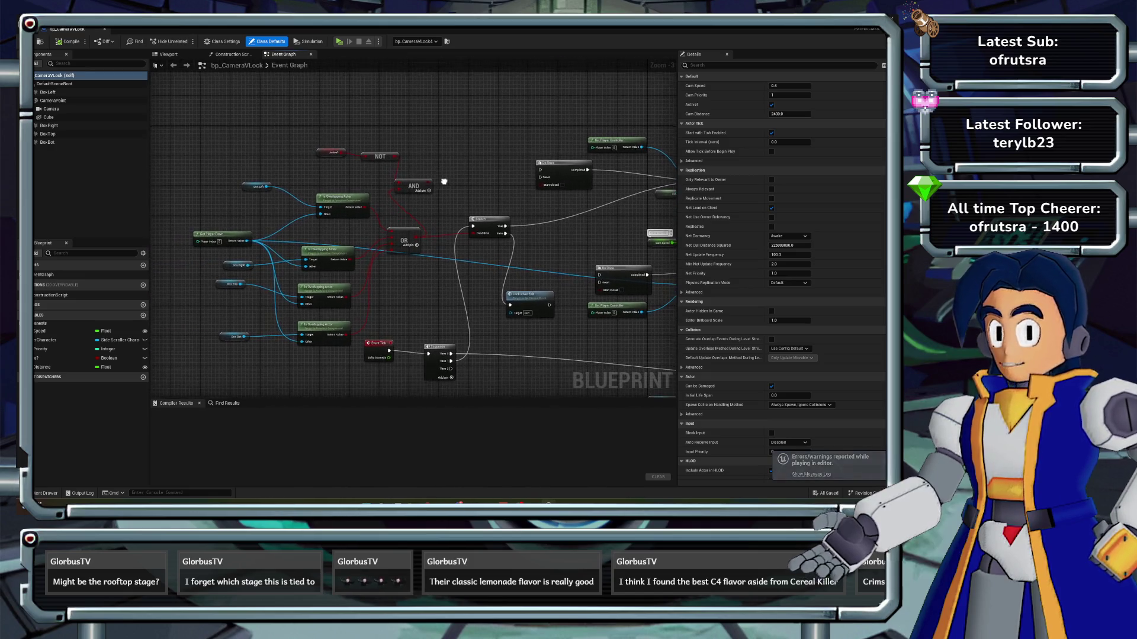
{"action": "left_click_drag", "start_coordinate": [342, 197], "coordinate": [332, 204]}
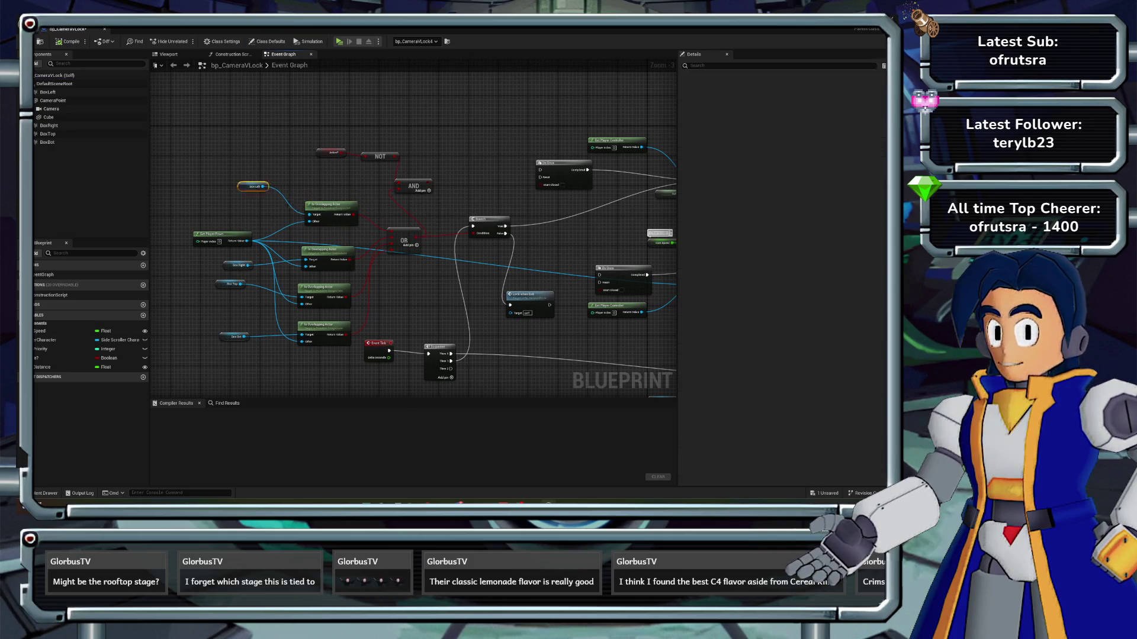
{"action": "left_click_drag", "start_coordinate": [258, 186], "coordinate": [234, 194]}
{"action": "key", "text": "alt+Tab"}
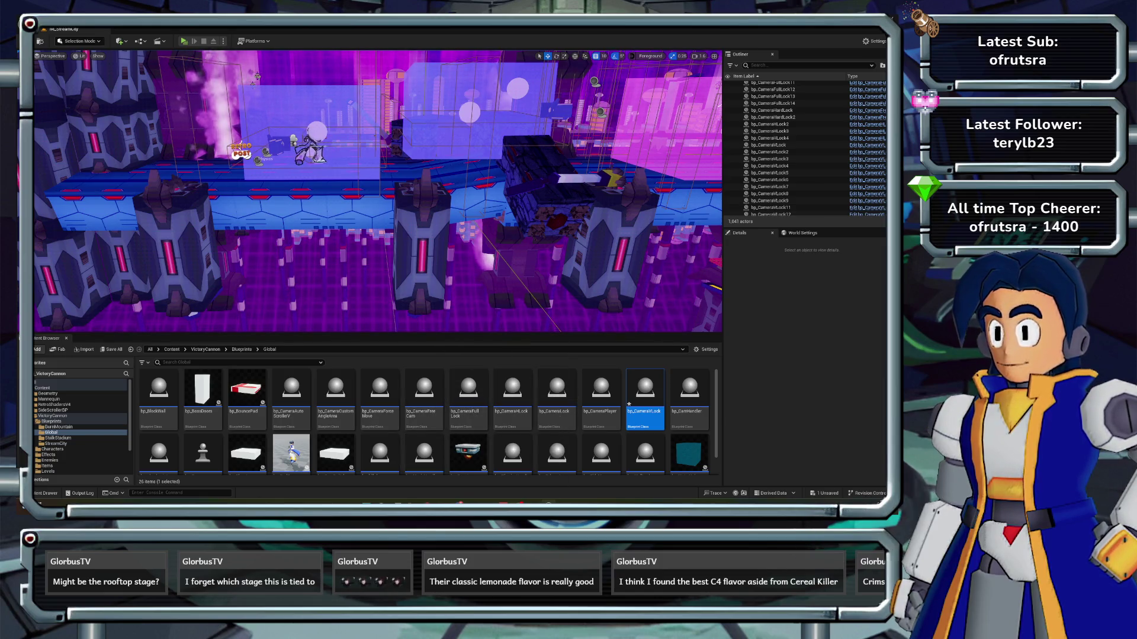
- Move bp_CameraVLock2 to Y 3180, then reopen bp_CameraVLock from the Content Browser
{"action": "left_click", "coordinate": [319, 158]}
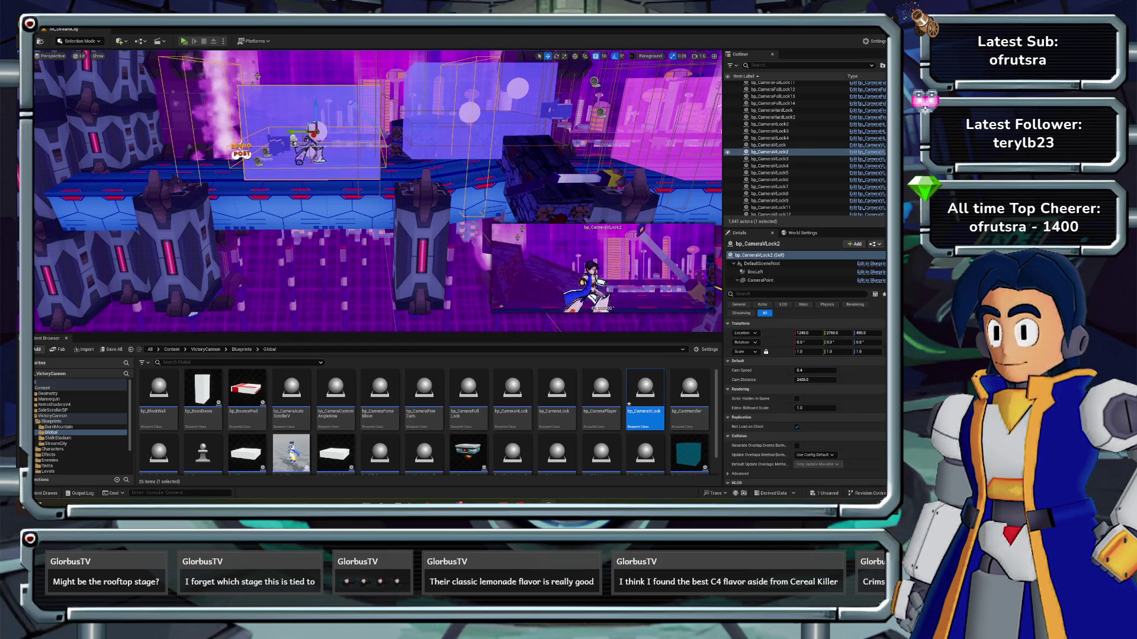
{"action": "mouse_move", "coordinate": [293, 132]}
{"action": "left_mouse_down"}
{"action": "mouse_move", "coordinate": [207, 131]}
{"action": "mouse_move", "coordinate": [210, 141]}
{"action": "mouse_move", "coordinate": [176, 160]}
{"action": "left_mouse_up"}
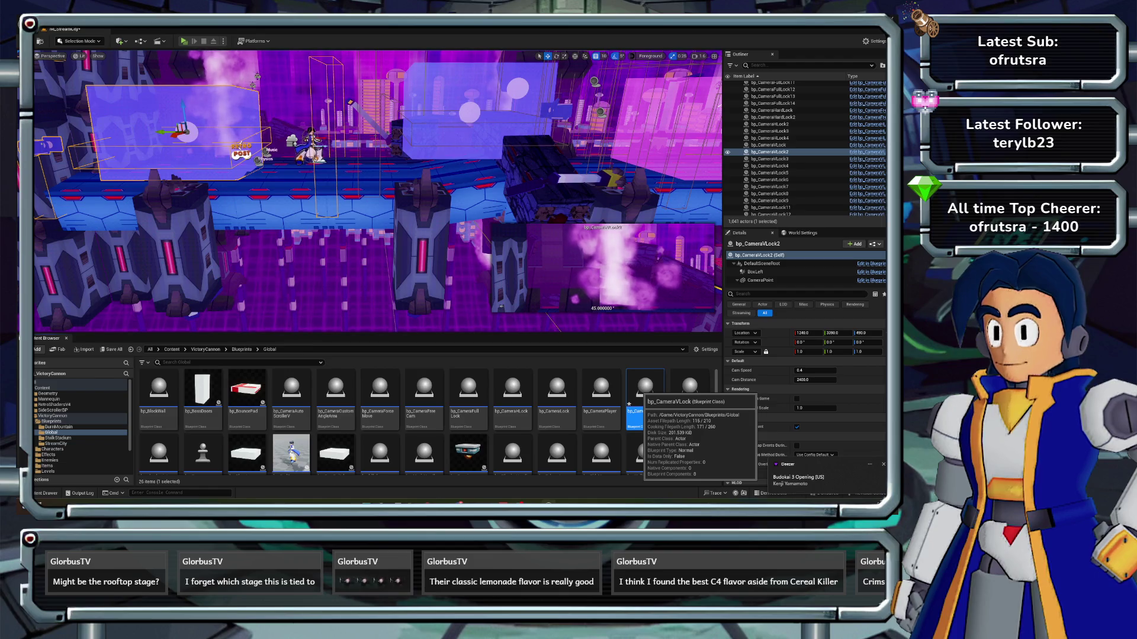
{"action": "double_click", "coordinate": [630, 404]}
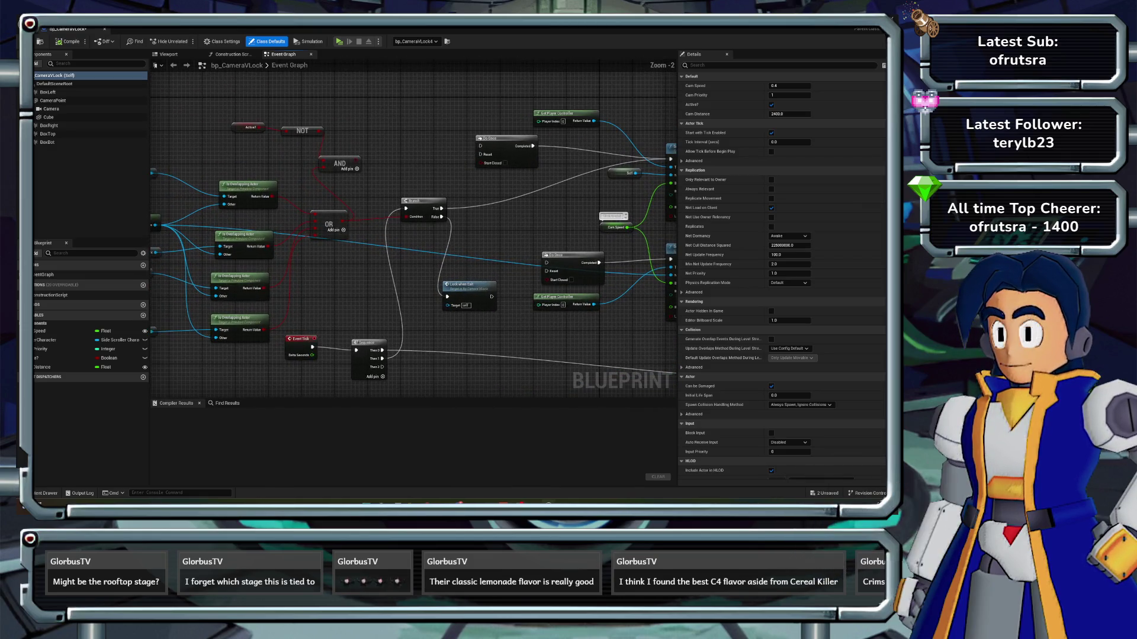
- Wire the Branch's False output to the Do Once Reset pin and compile bp_CameraVLock
{"action": "scroll", "coordinate": [375, 266], "scroll_direction": "up", "scroll_amount": 1}
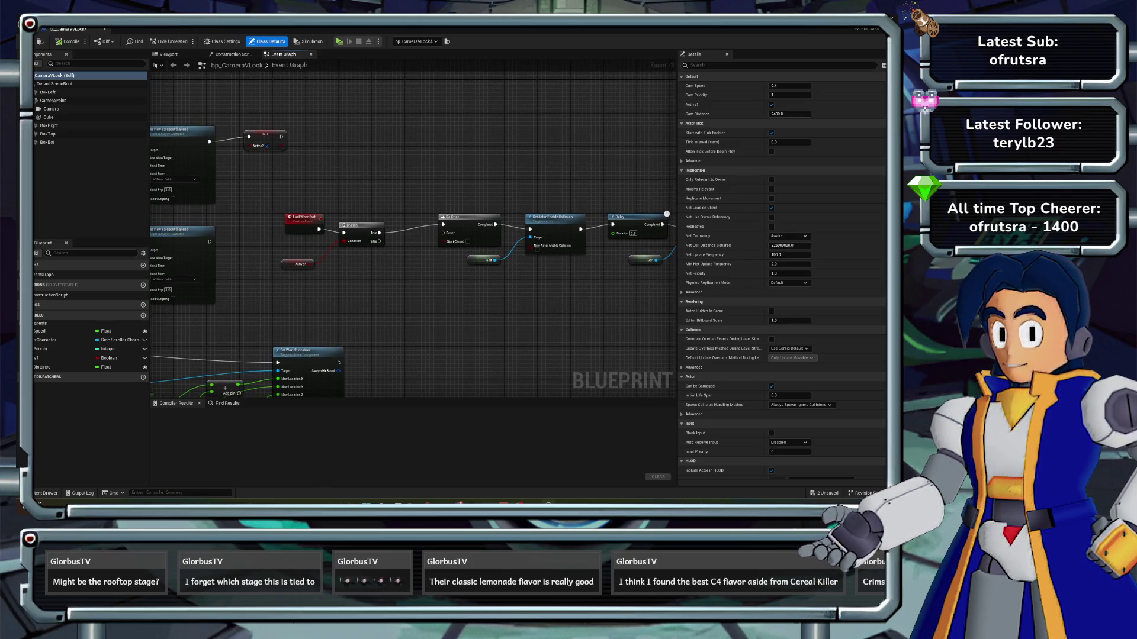
{"action": "mouse_move", "coordinate": [379, 241]}
{"action": "left_mouse_down"}
{"action": "mouse_move", "coordinate": [447, 256]}
{"action": "mouse_move", "coordinate": [453, 235]}
{"action": "mouse_move", "coordinate": [443, 232]}
{"action": "left_mouse_up"}
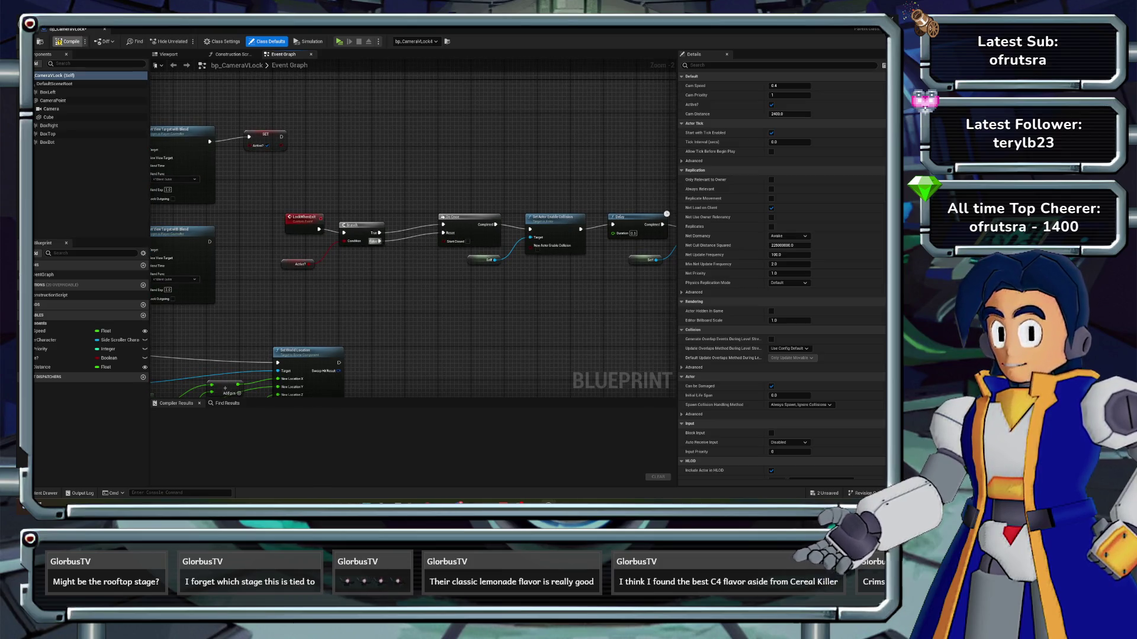
{"action": "left_click", "coordinate": [66, 42]}
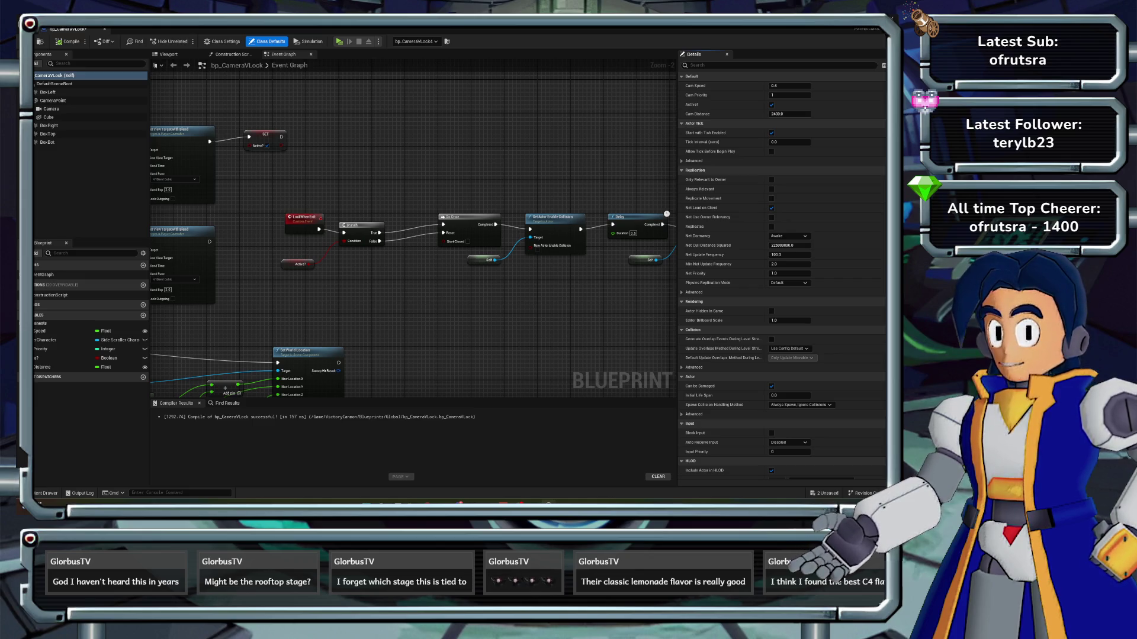
- Return to the level editor and reopen the bp_CameraVLock Blueprint's event graph
{"action": "left_click_drag", "start_coordinate": [533, 296], "coordinate": [392, 309]}
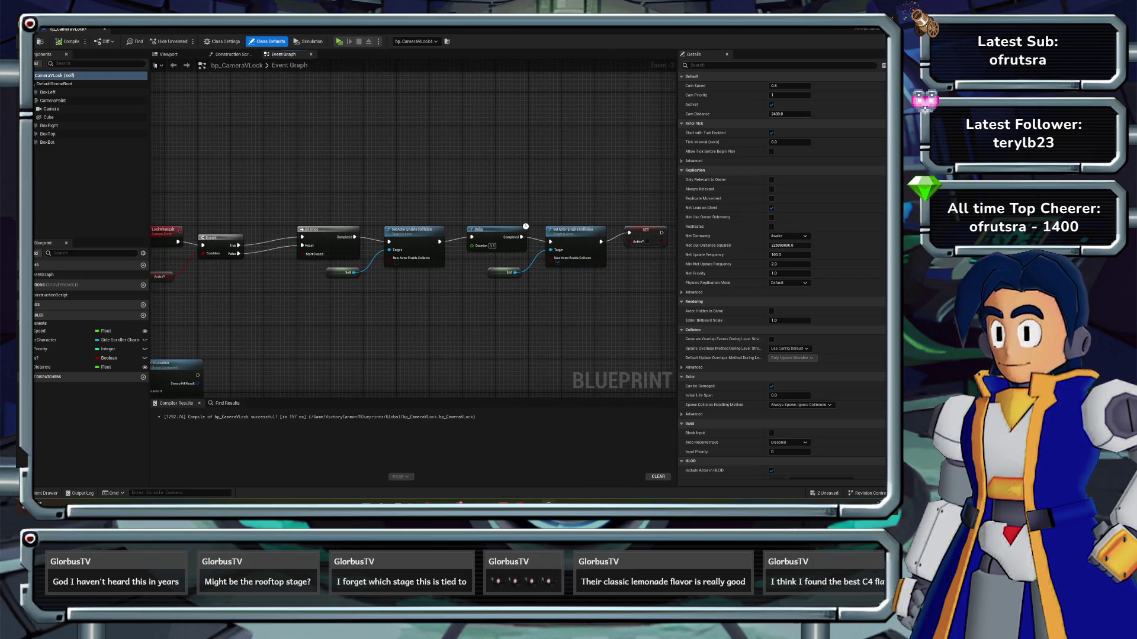
{"action": "key", "text": "alt+Tab"}
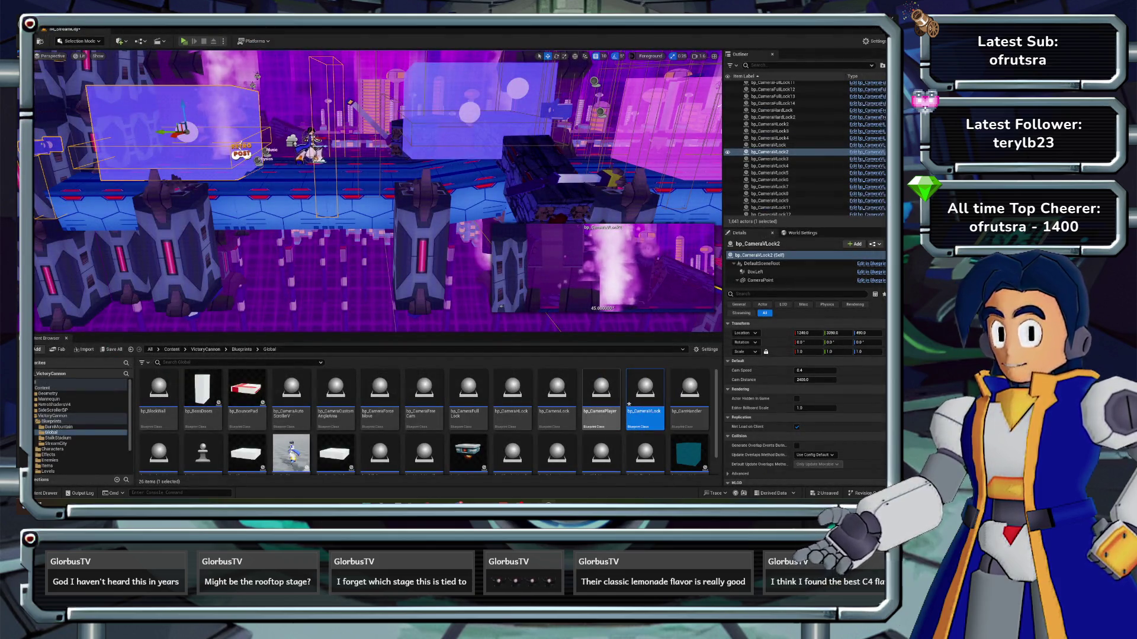
{"action": "double_click", "coordinate": [644, 409]}
- Rewire the AND node's output and recompile bp_CameraVLock
{"action": "scroll", "coordinate": [414, 231], "scroll_direction": "down", "scroll_amount": 1}
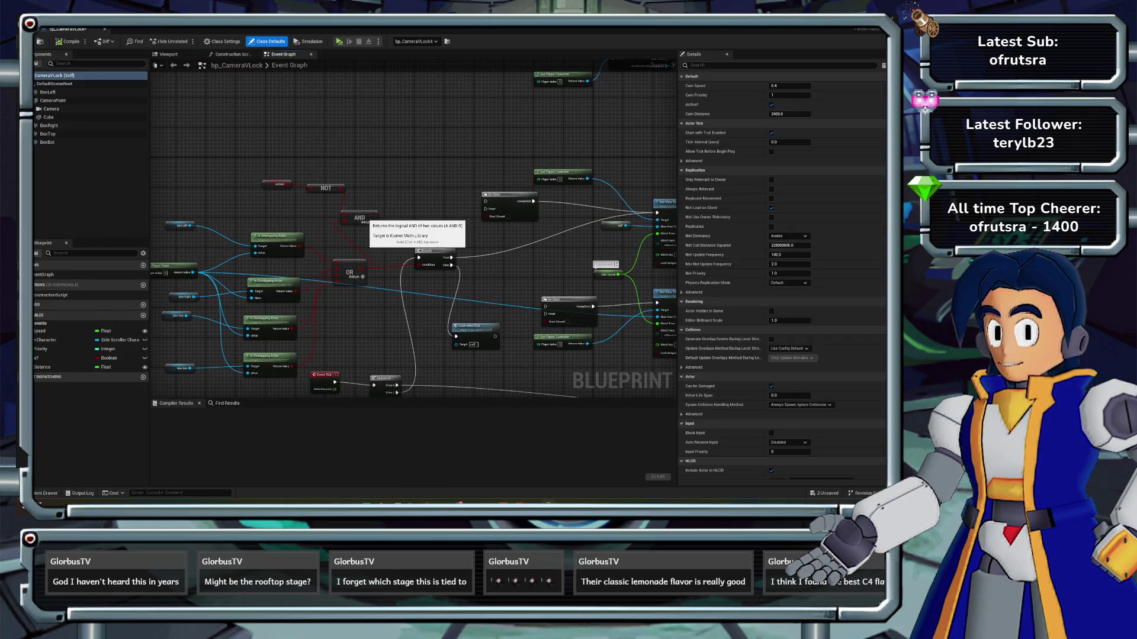
{"action": "left_click_drag", "start_coordinate": [374, 222], "coordinate": [418, 265]}
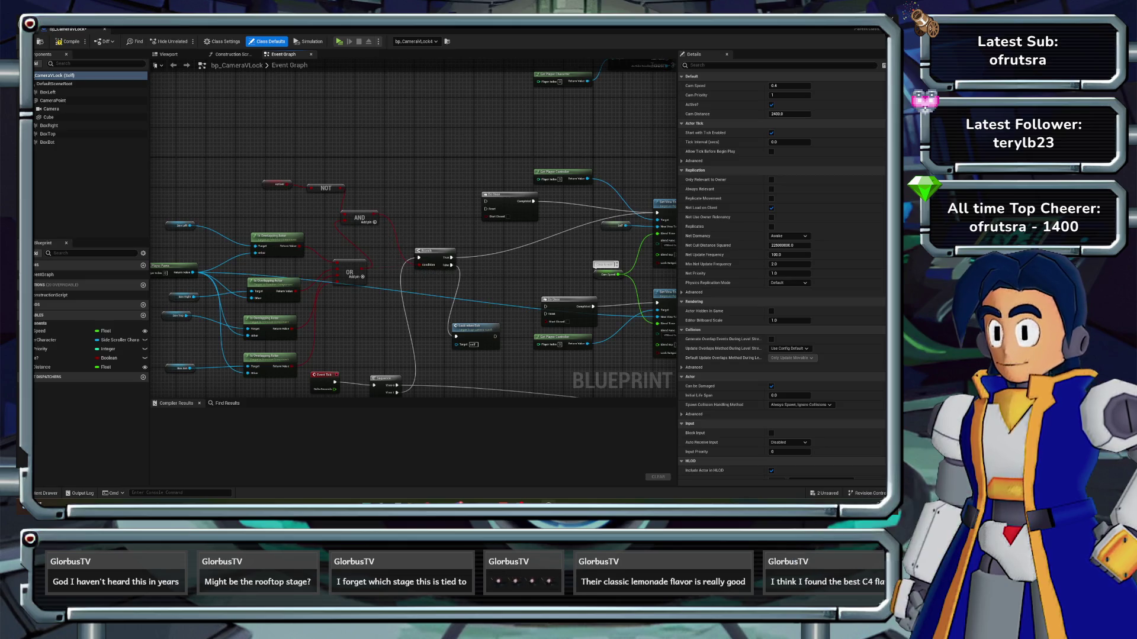
{"action": "left_click", "coordinate": [67, 41]}
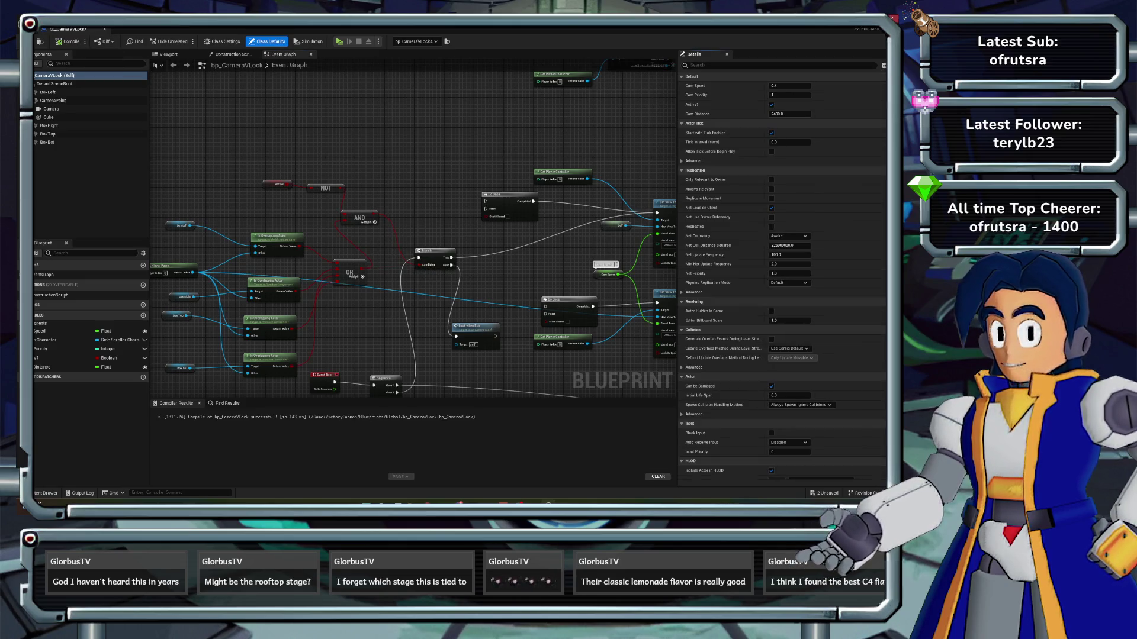
- Move bp_CameraVLock2 to Y location 2850 in the level and start a play-in-editor test
{"action": "key", "text": "alt+Tab"}
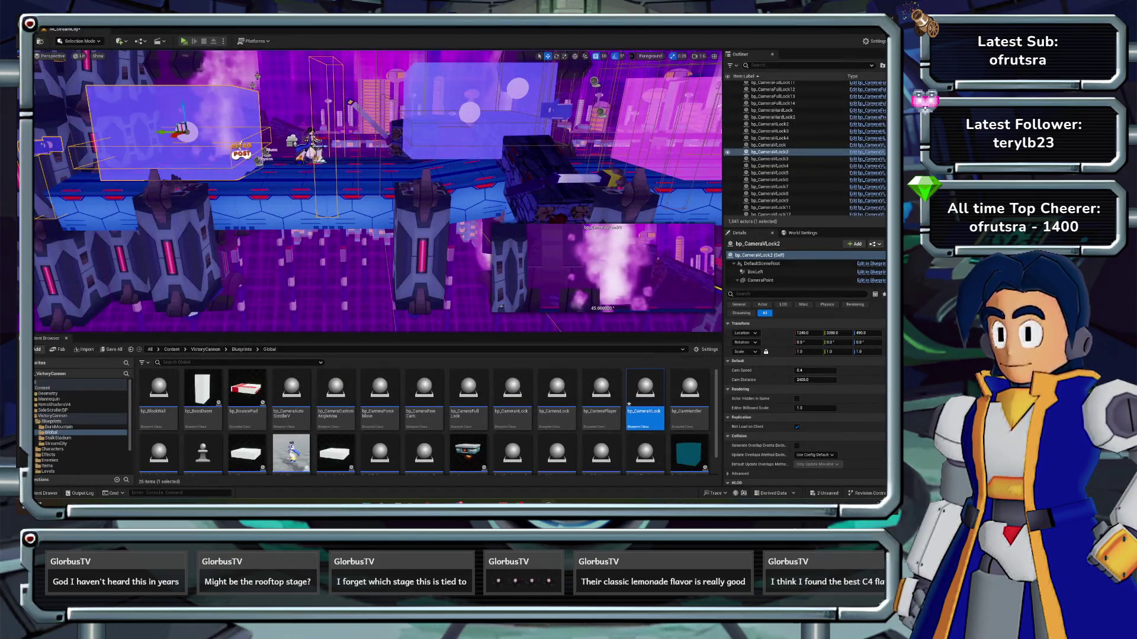
{"action": "key", "text": "Right"}
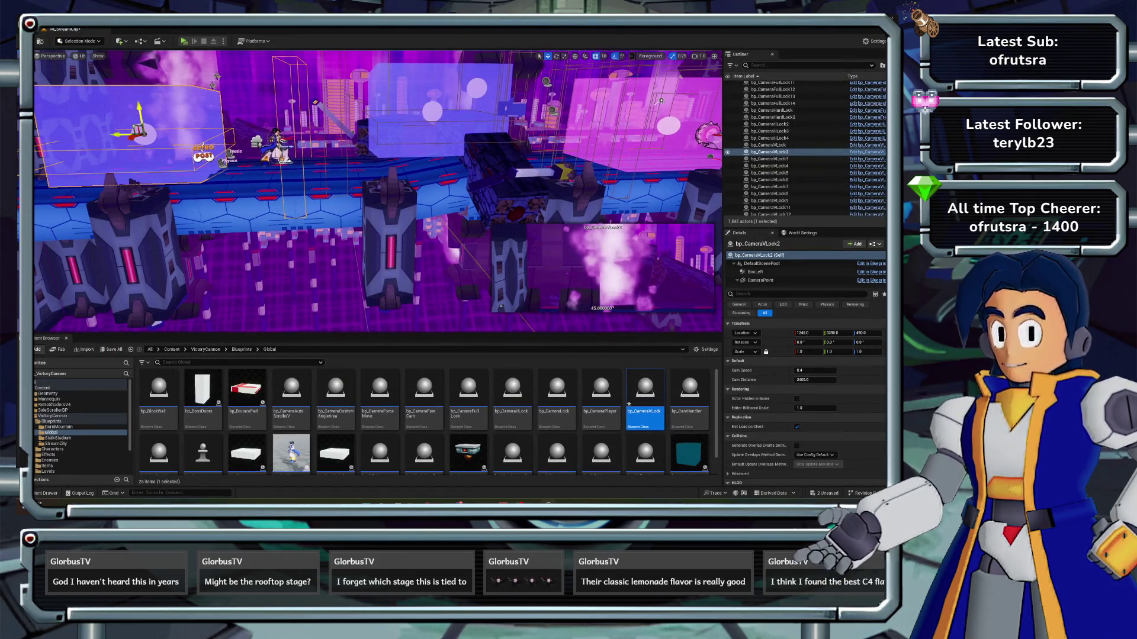
{"action": "left_click_drag", "start_coordinate": [101, 137], "coordinate": [243, 141]}
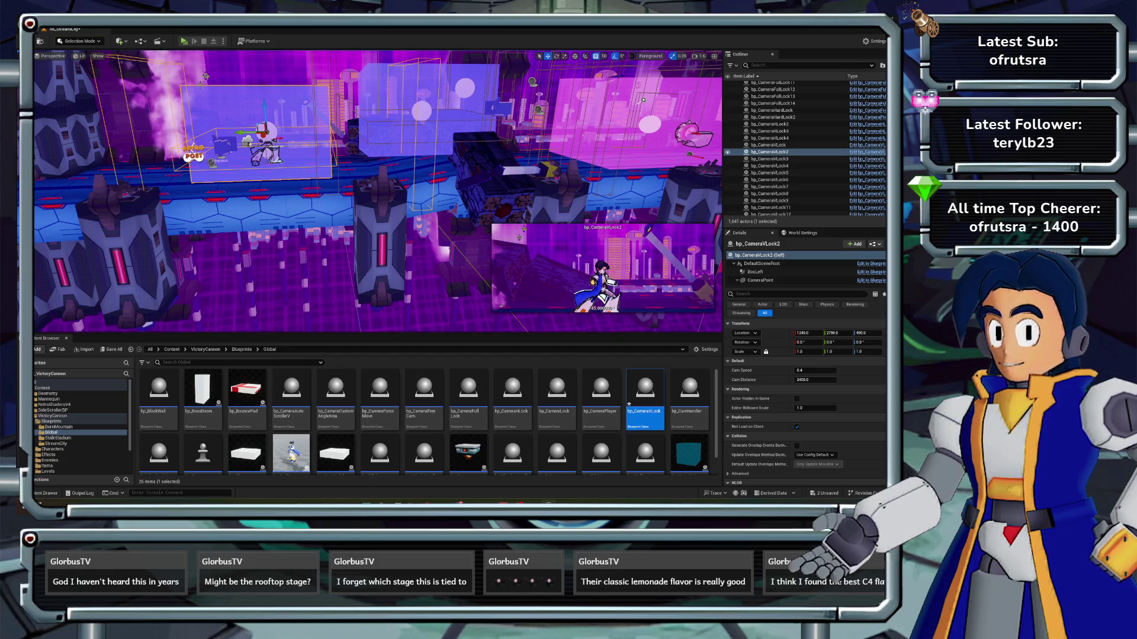
{"action": "left_click", "coordinate": [184, 41]}
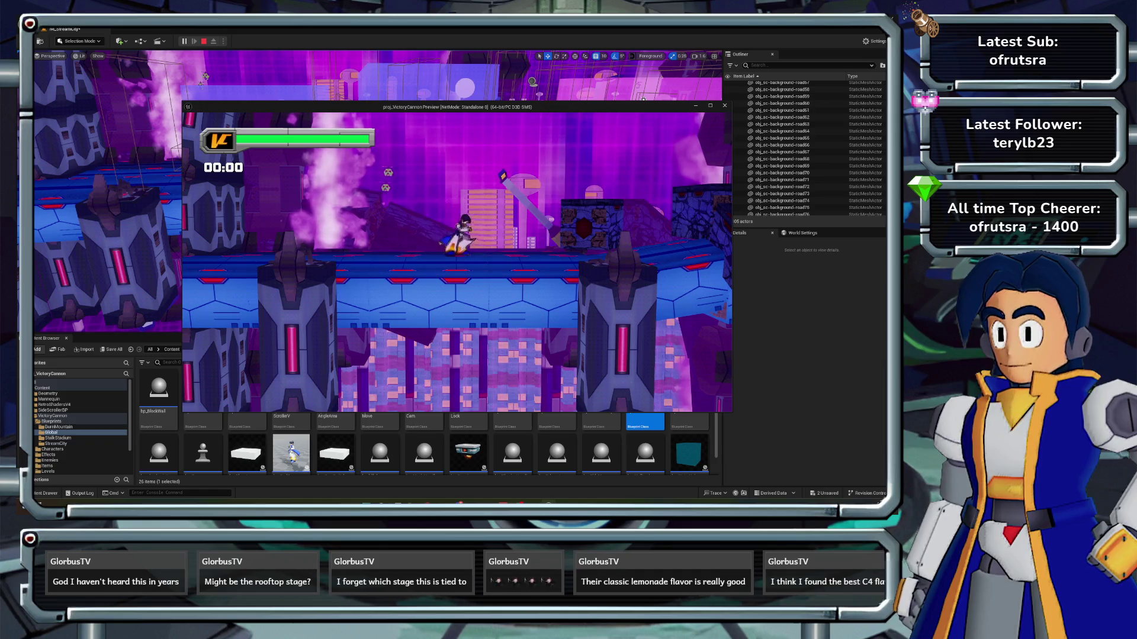
- Run the character right, back left, then further right into the next area, and stop PIE
{"action": "key", "text": "Right"}
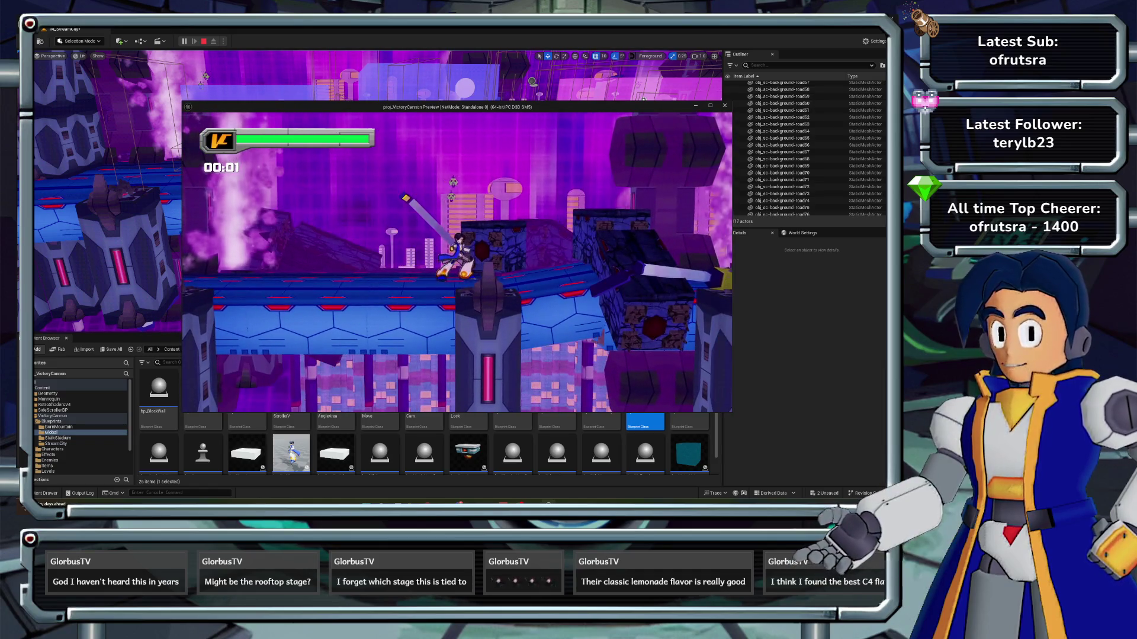
{"action": "key", "text": "Left"}
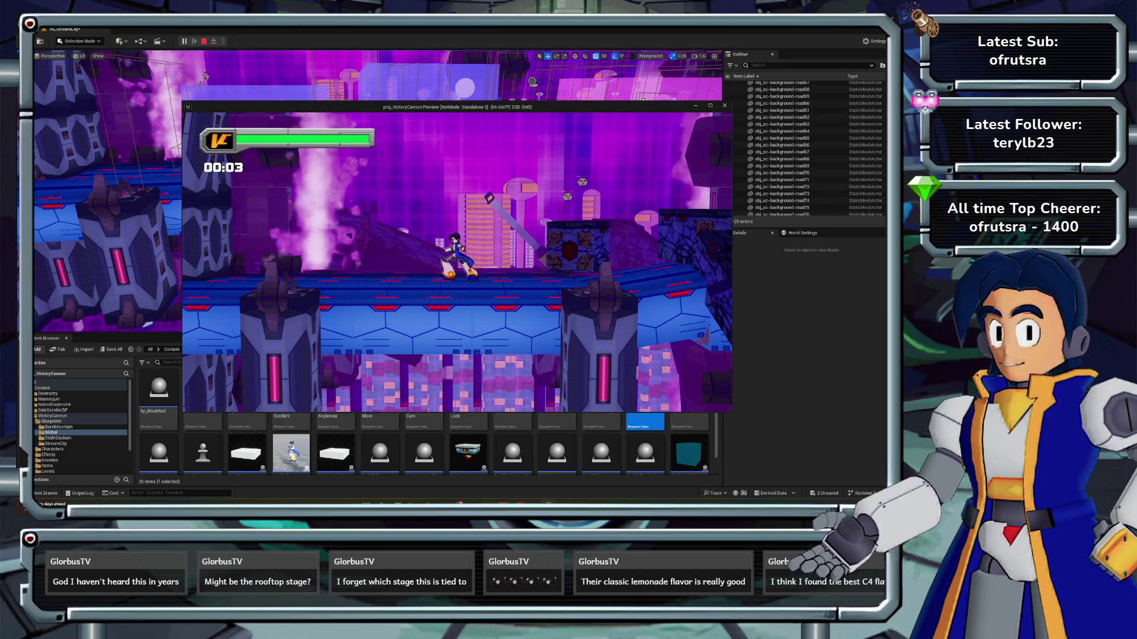
{"action": "key", "text": "Right"}
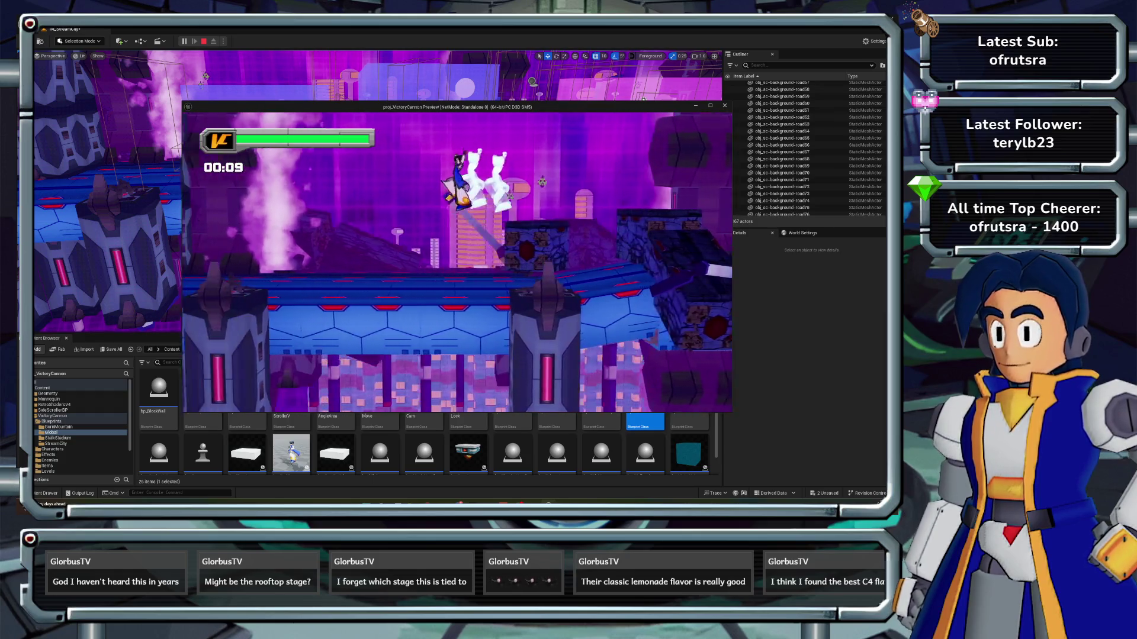
{"action": "key", "text": "Right"}
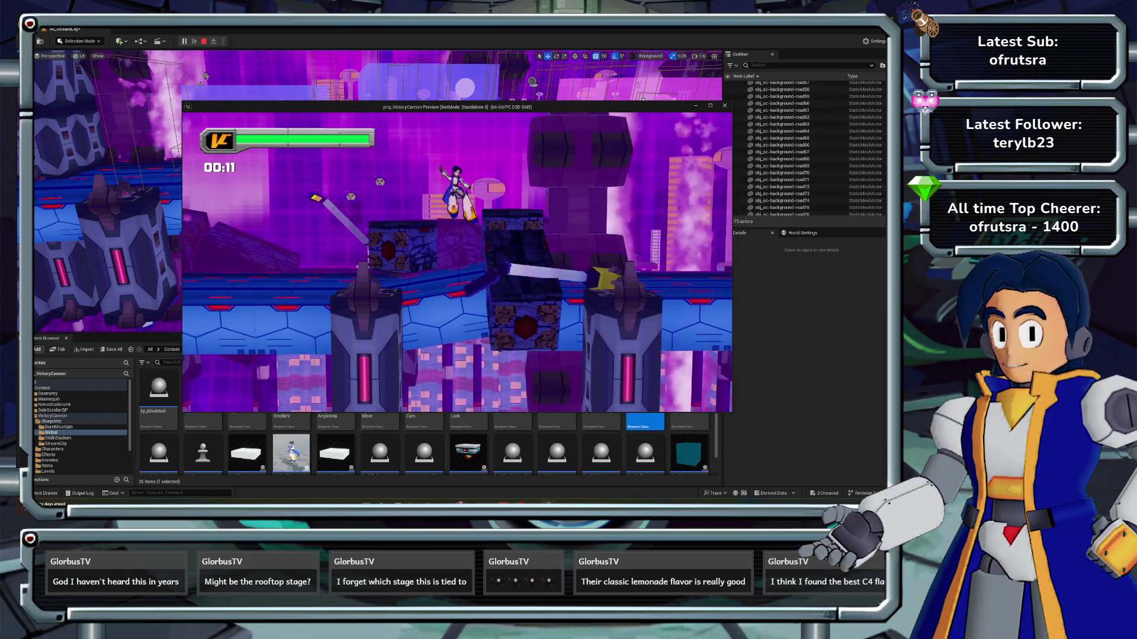
{"action": "key", "text": "Right"}
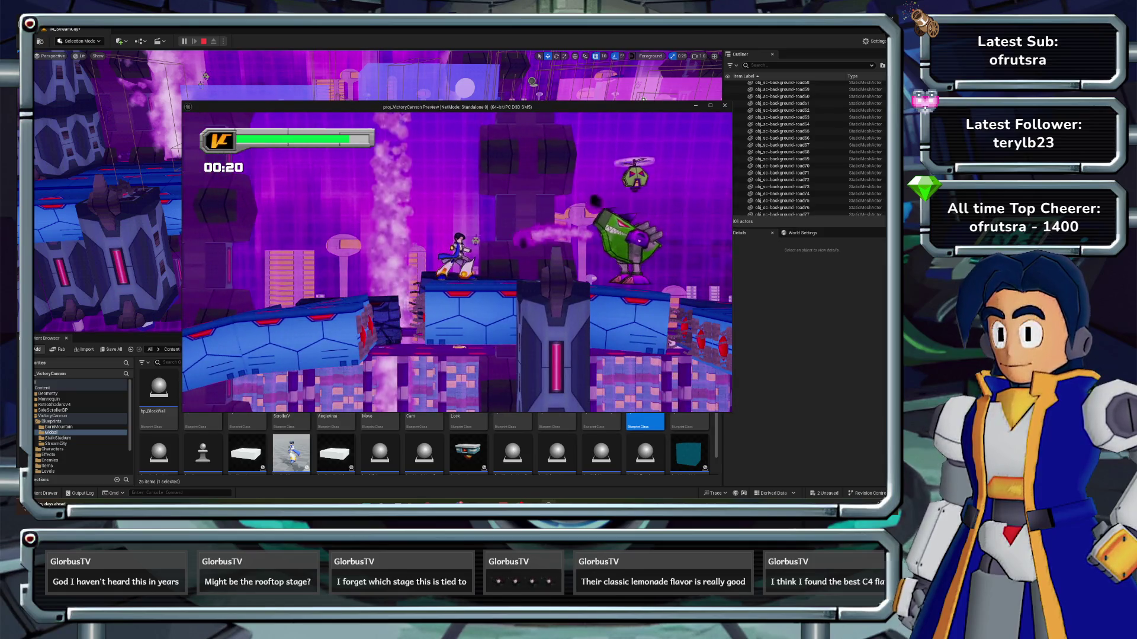
{"action": "key", "text": "Escape"}
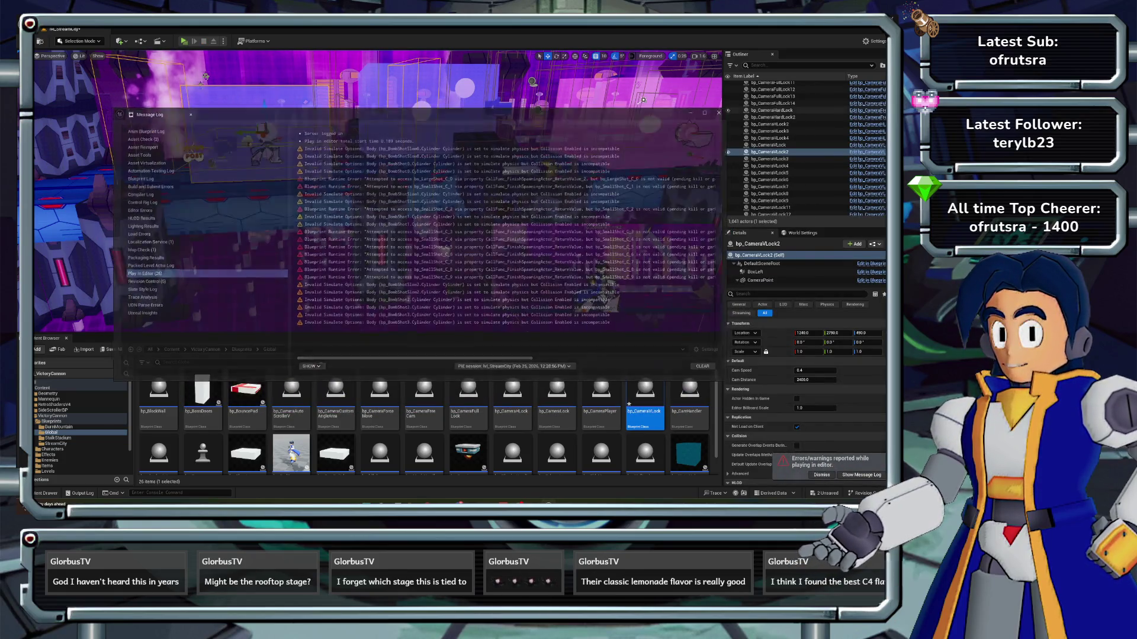
- Dismiss the Message Log, recompile bp_CameraVLock, and launch a fresh play-in-editor session
{"action": "key", "text": "ctrl+e"}
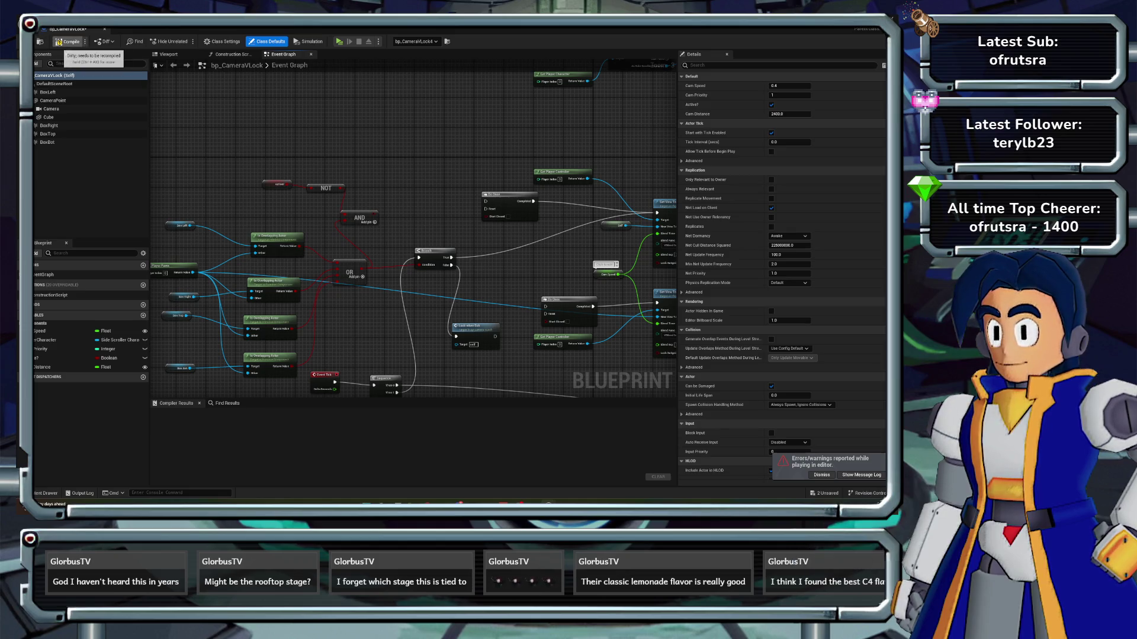
{"action": "left_click", "coordinate": [68, 42]}
{"action": "key", "text": "alt+Tab"}
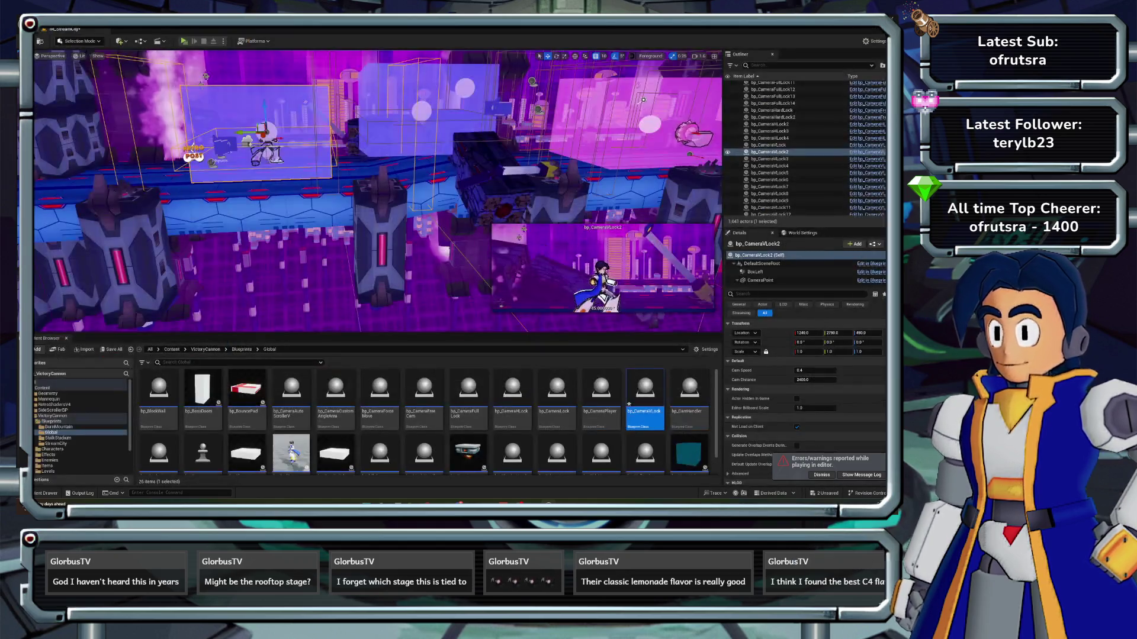
{"action": "left_click", "coordinate": [183, 41]}
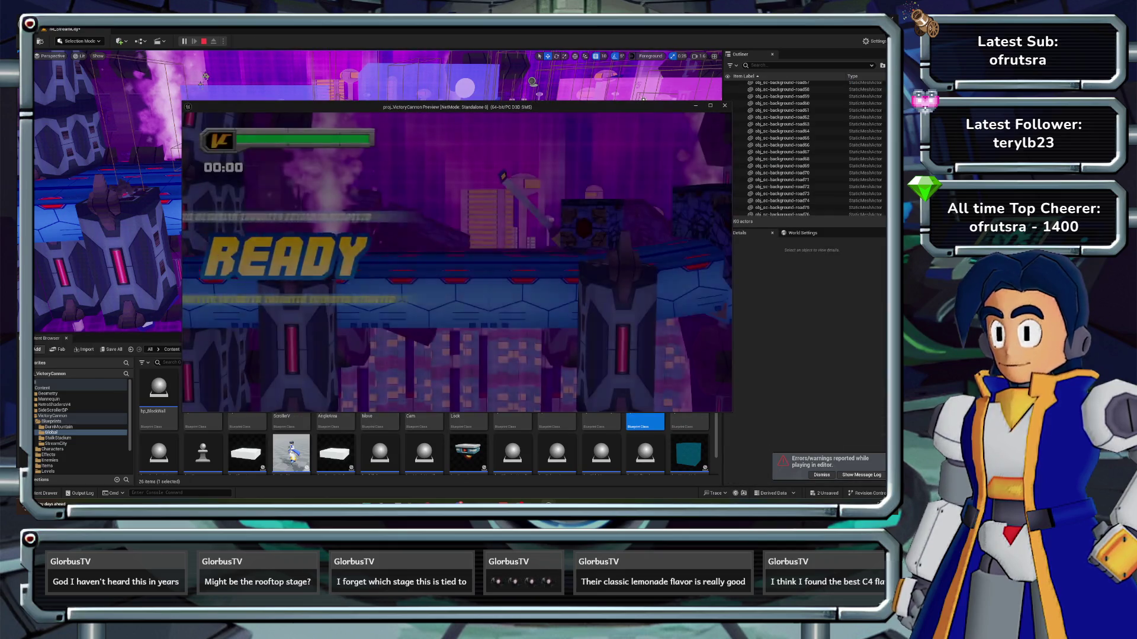
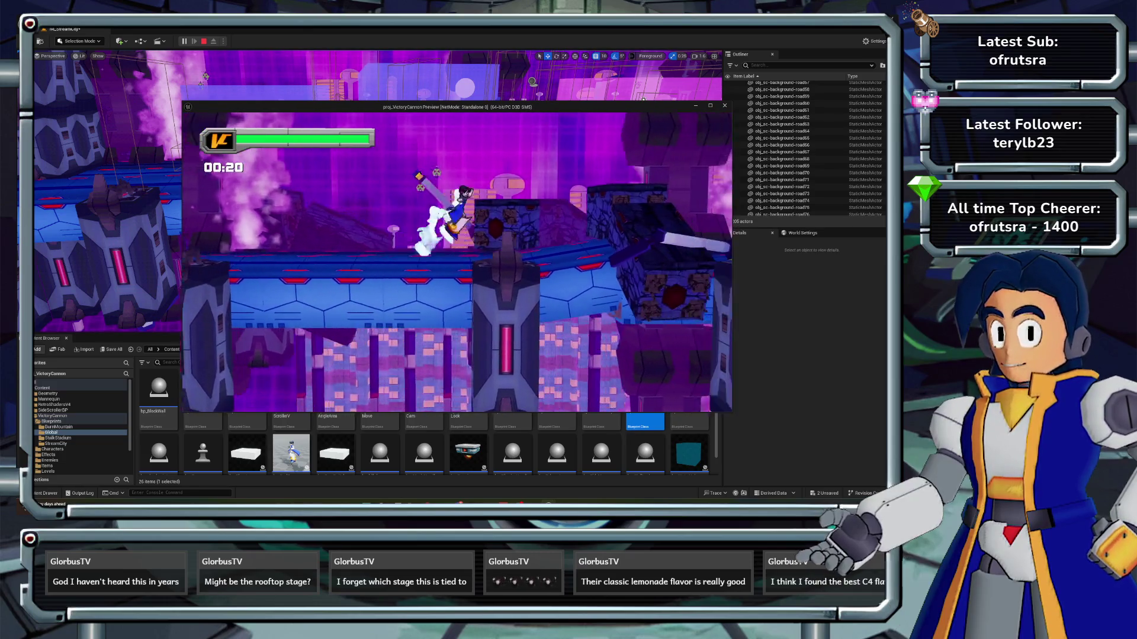
- Stop the play test, delete bp_CameraVLock2, and slide bp_CameraVLock4 left to frame the player
{"action": "key", "text": "Escape"}
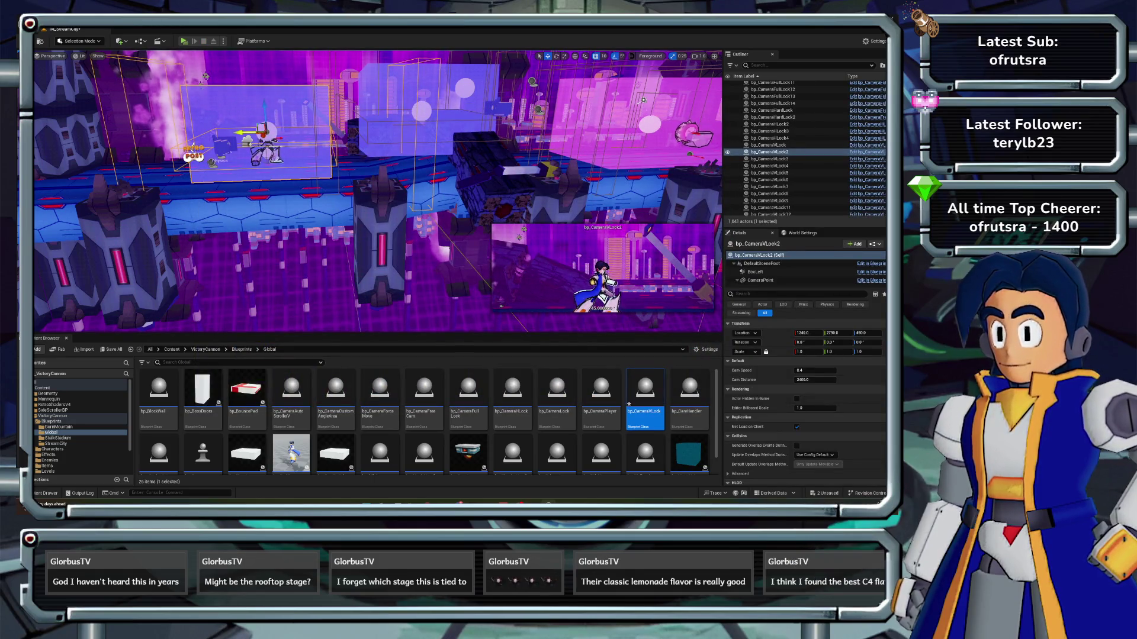
{"action": "key", "text": "Delete"}
{"action": "double_click", "coordinate": [770, 159]}
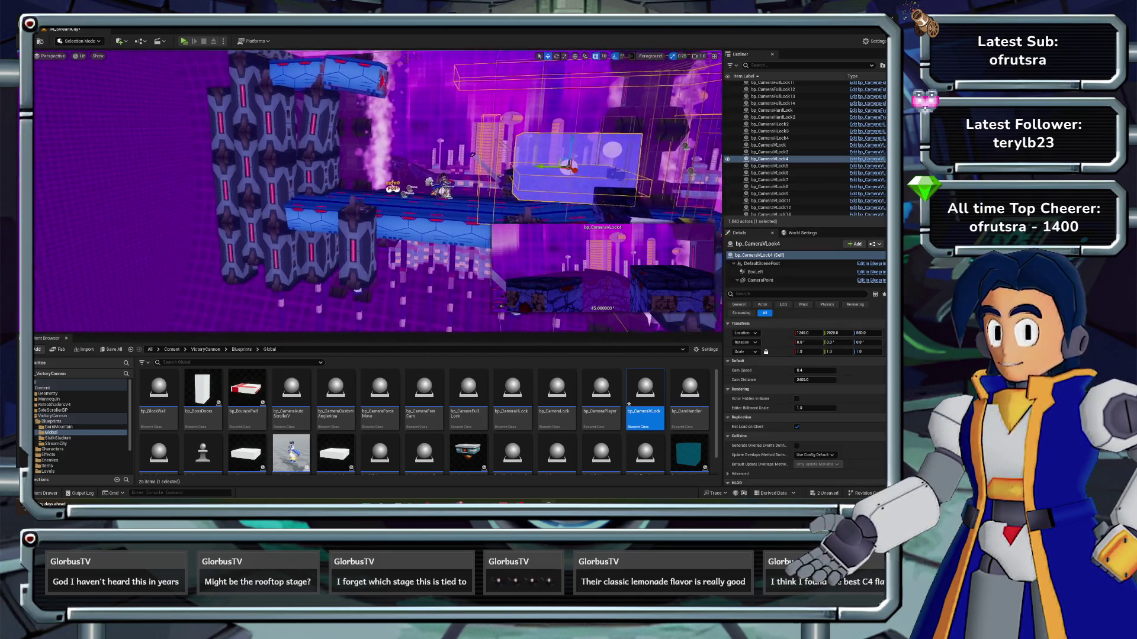
{"action": "left_click_drag", "start_coordinate": [459, 161], "coordinate": [354, 162]}
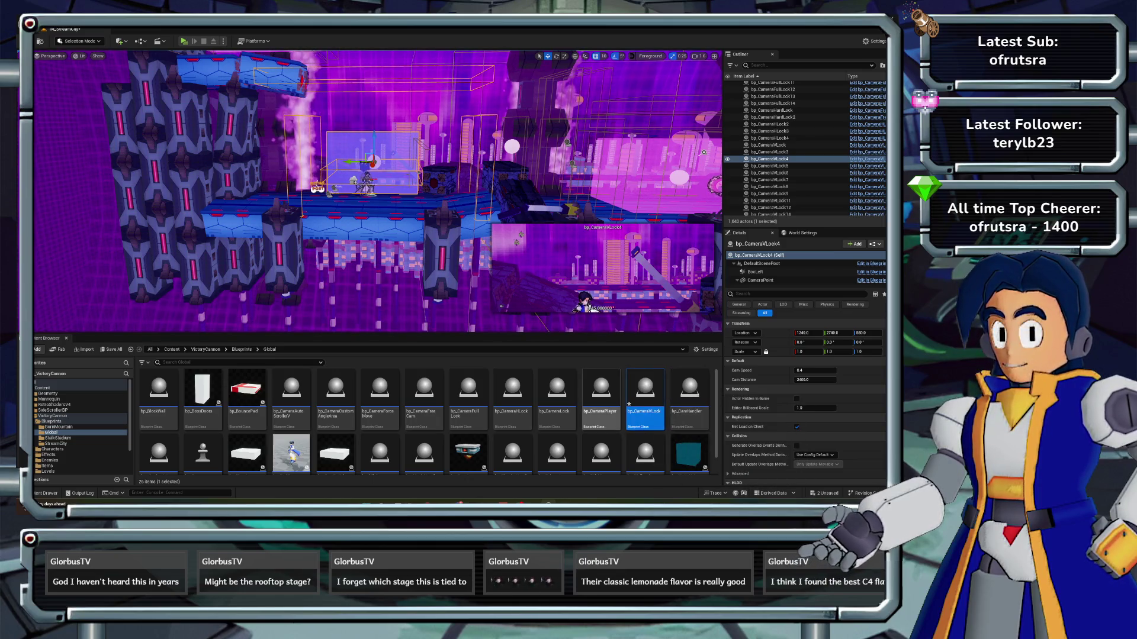
- Open bp_CameraHLock, move the AND node up and right, and compile
{"action": "double_click", "coordinate": [513, 391]}
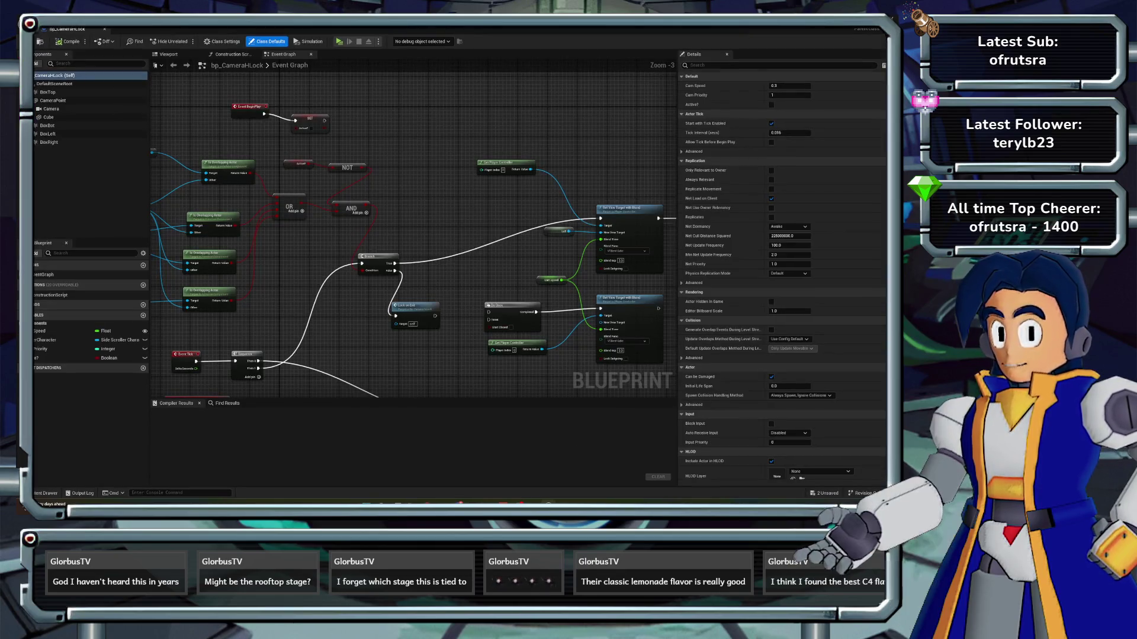
{"action": "scroll", "coordinate": [362, 244], "scroll_direction": "up", "scroll_amount": 1}
{"action": "mouse_move", "coordinate": [397, 221]}
{"action": "left_mouse_down"}
{"action": "mouse_move", "coordinate": [403, 207]}
{"action": "mouse_move", "coordinate": [391, 303]}
{"action": "mouse_move", "coordinate": [414, 301]}
{"action": "left_mouse_up"}
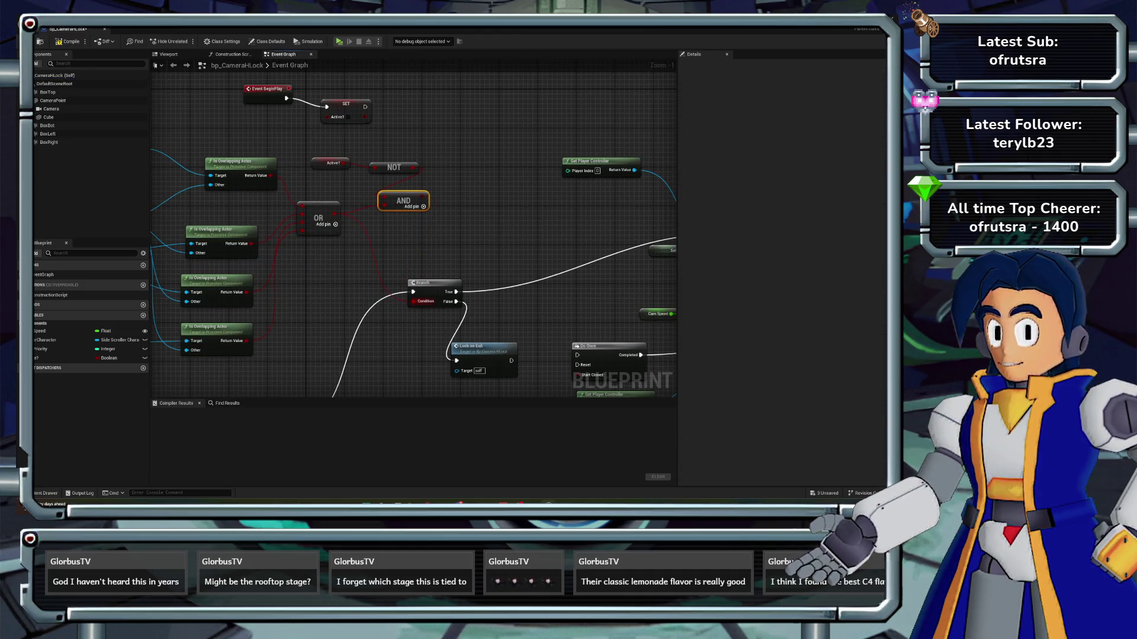
{"action": "left_click", "coordinate": [67, 42]}
- Rewire the Branch in bp_CameraHLock and recompile it successfully
{"action": "scroll", "coordinate": [415, 237], "scroll_direction": "down", "scroll_amount": 3}
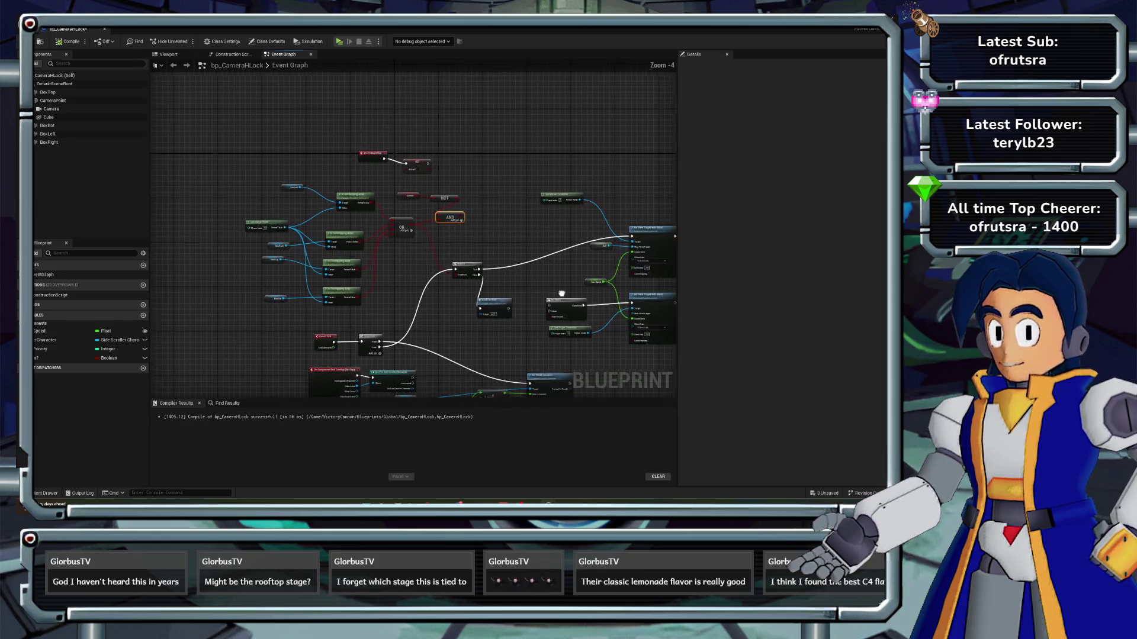
{"action": "left_click_drag", "start_coordinate": [592, 284], "coordinate": [449, 209]}
{"action": "scroll", "coordinate": [448, 209], "scroll_direction": "up", "scroll_amount": 2}
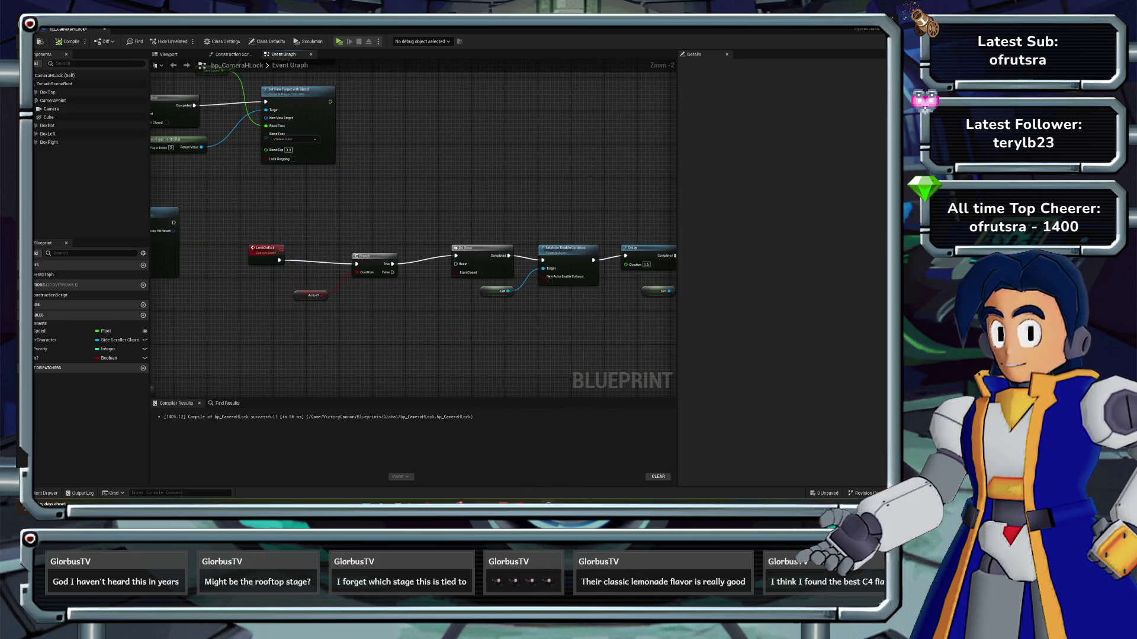
{"action": "left_click", "coordinate": [66, 42]}
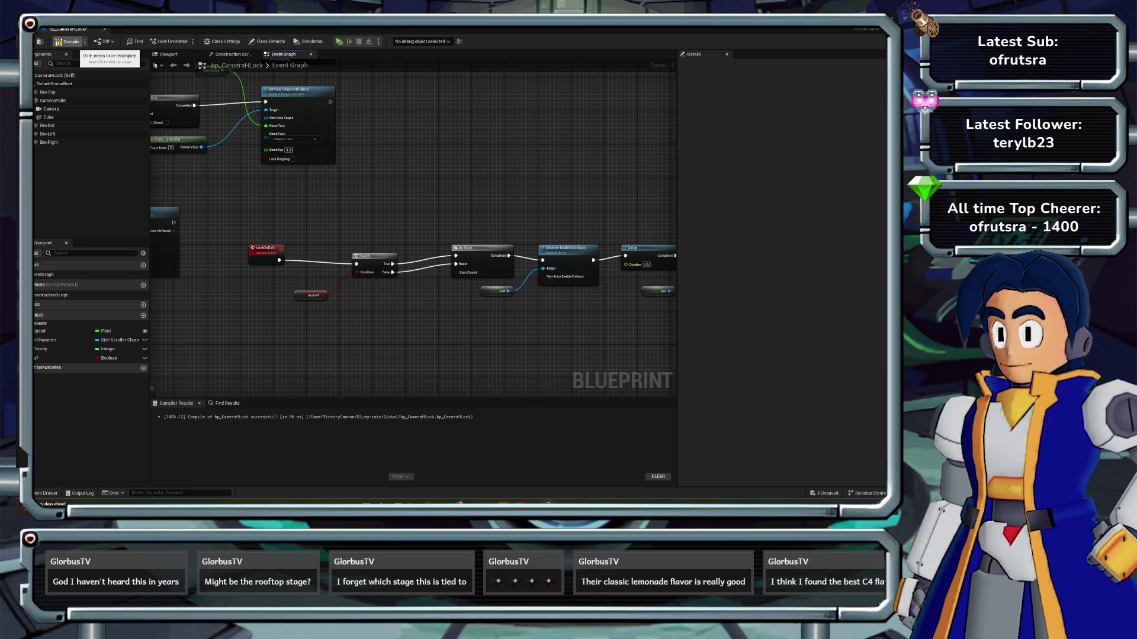
{"action": "scroll", "coordinate": [657, 236], "scroll_direction": "down", "scroll_amount": 3}
{"action": "left_click_drag", "start_coordinate": [415, 237], "coordinate": [439, 321]}
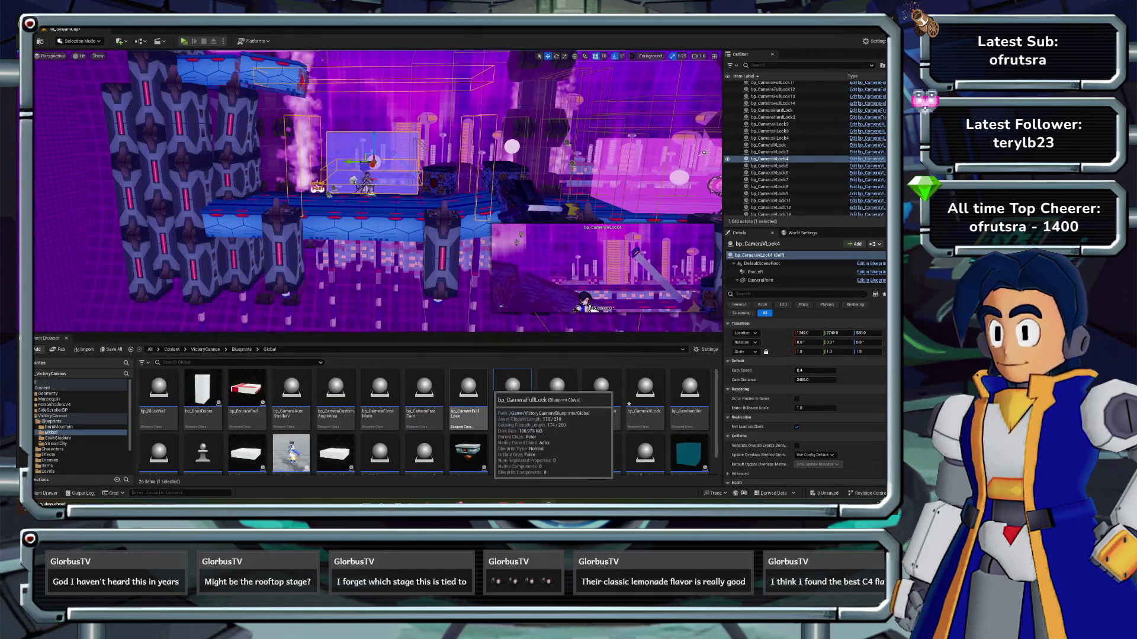
- Link Branch False to Do Once Reset in bp_CameraFullLock and compile it
{"action": "double_click", "coordinate": [467, 409]}
{"action": "left_click_drag", "start_coordinate": [415, 237], "coordinate": [318, 145]}
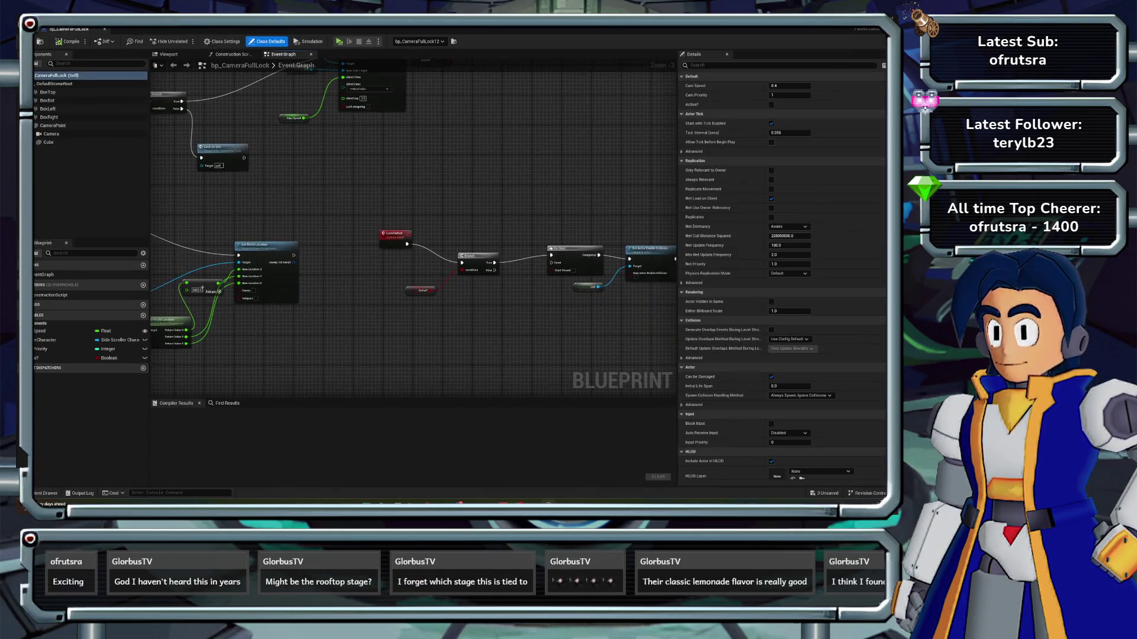
{"action": "scroll", "coordinate": [539, 294], "scroll_direction": "up", "scroll_amount": 2}
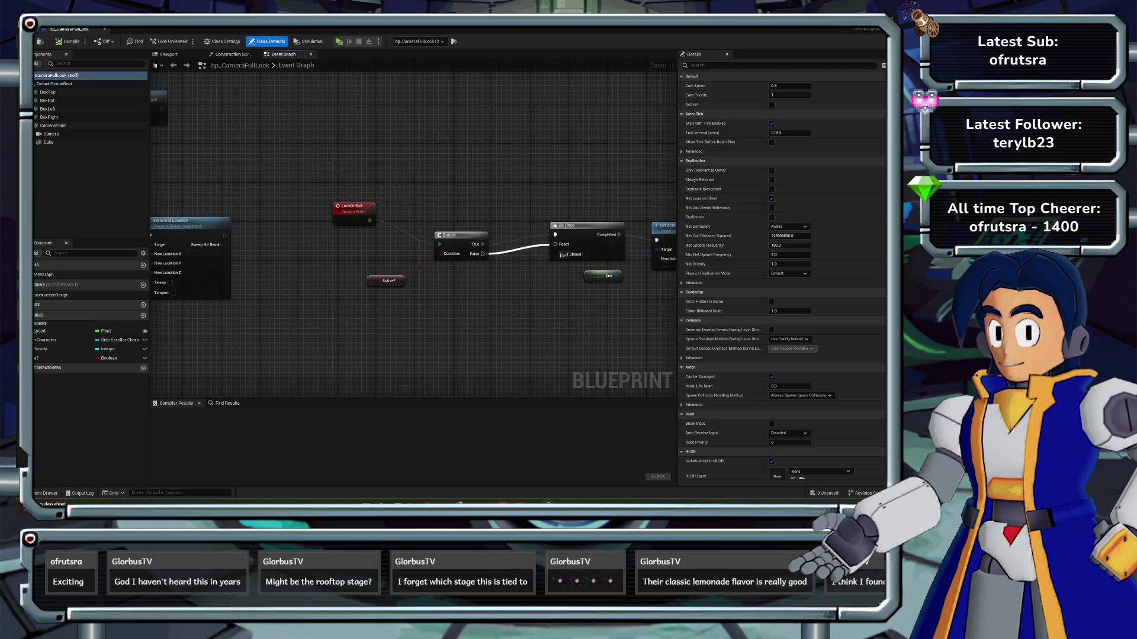
{"action": "left_click", "coordinate": [67, 41]}
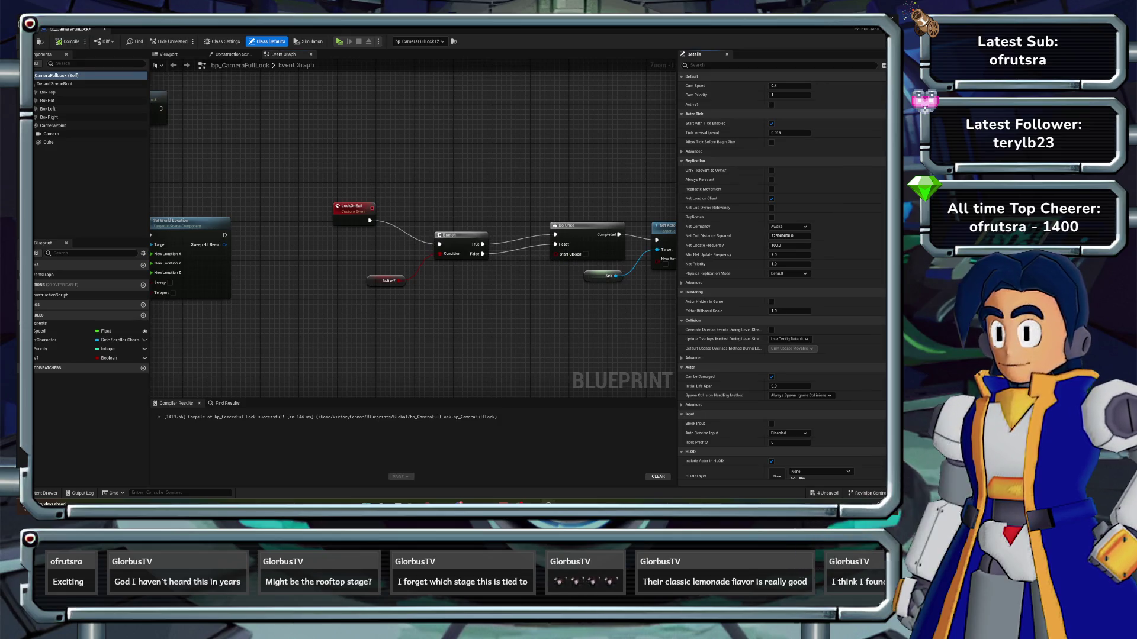
{"action": "key", "text": "alt+Tab"}
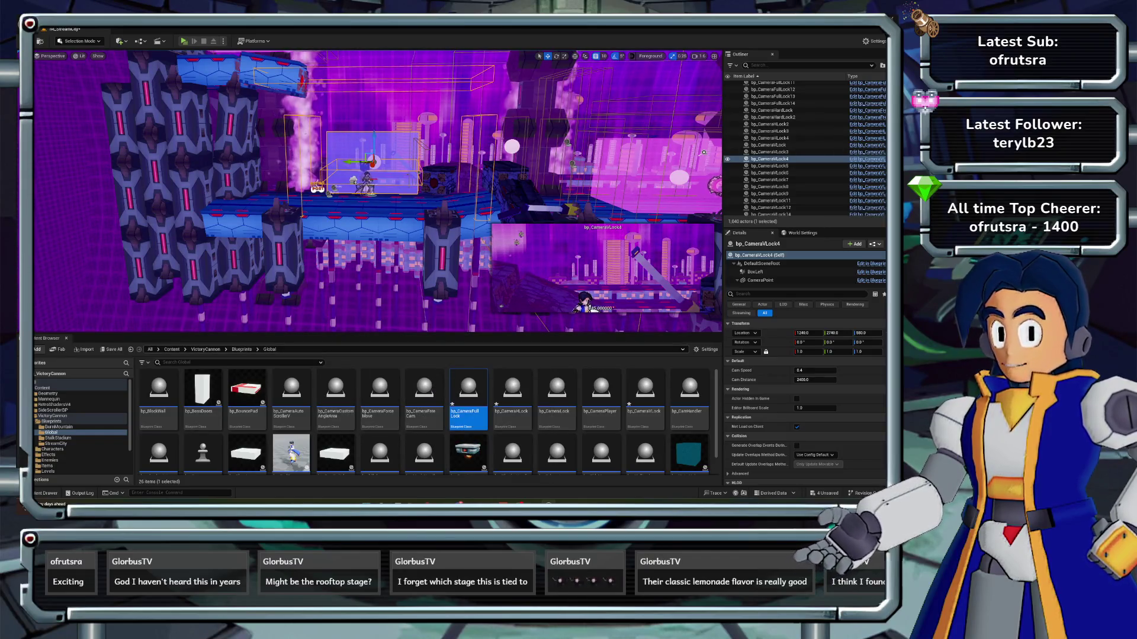
- Connect Branch False to Do Once Reset in bp_CameraFreeCam and compile it with F7
{"action": "double_click", "coordinate": [424, 392]}
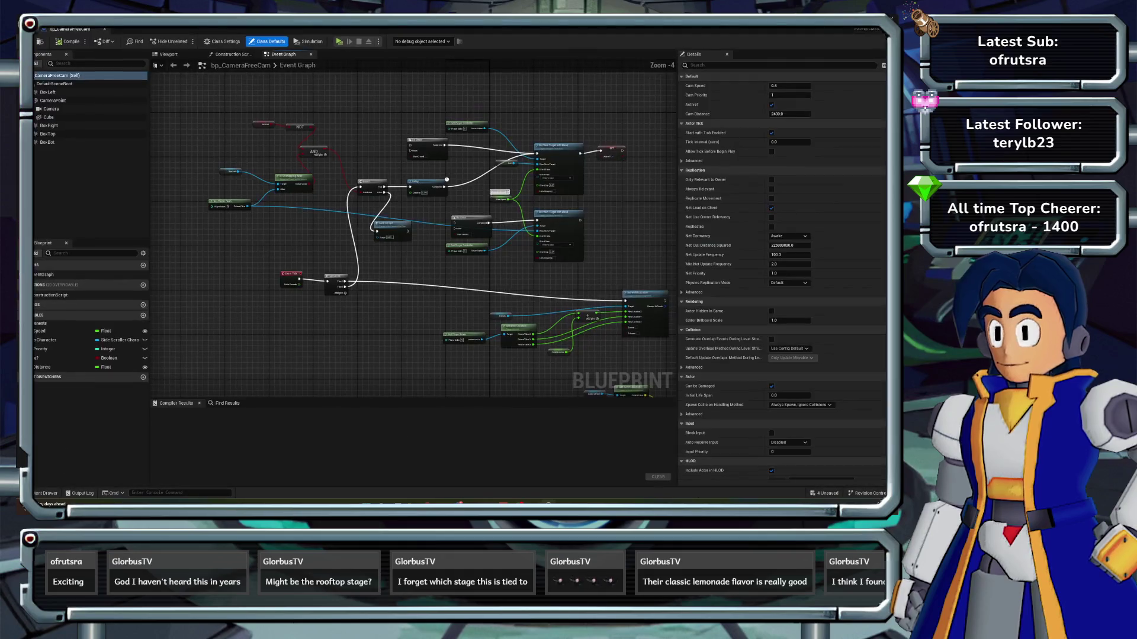
{"action": "scroll", "coordinate": [443, 259], "scroll_direction": "up", "scroll_amount": 2}
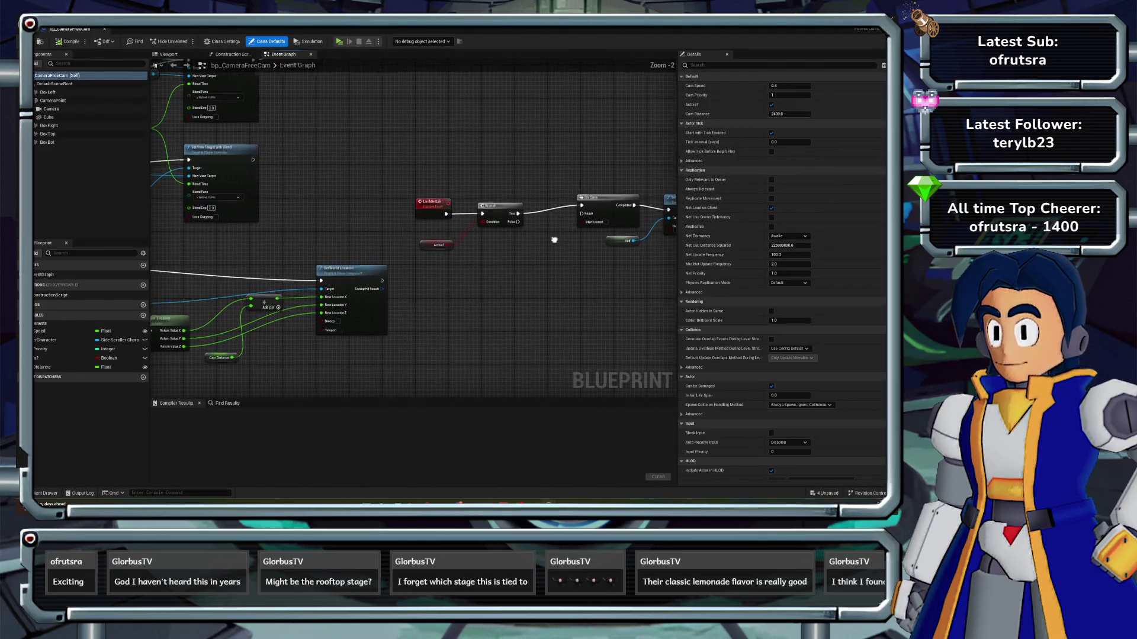
{"action": "mouse_move", "coordinate": [402, 241]}
{"action": "left_mouse_down"}
{"action": "mouse_move", "coordinate": [481, 238]}
{"action": "mouse_move", "coordinate": [472, 233]}
{"action": "left_mouse_up"}
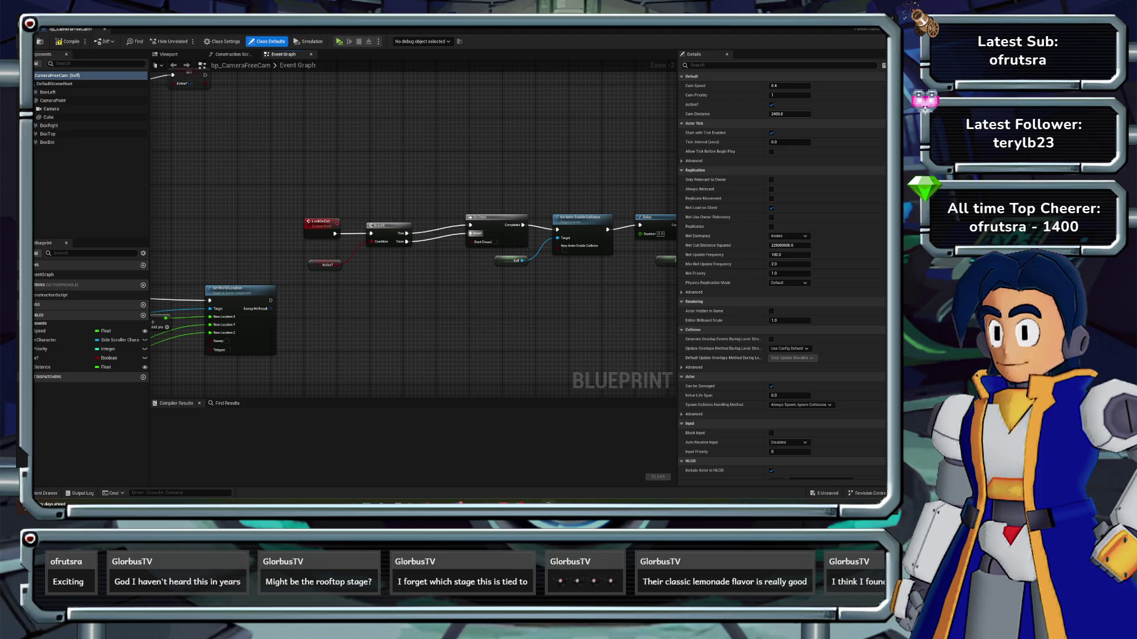
{"action": "key", "text": "F7"}
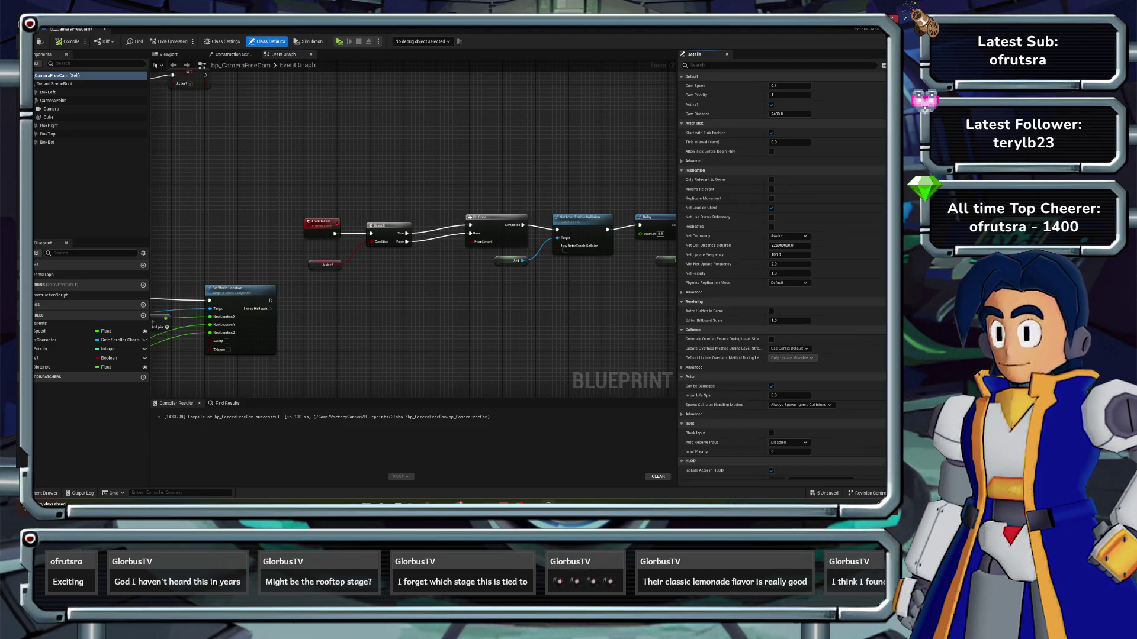
{"action": "key", "text": "alt+Tab"}
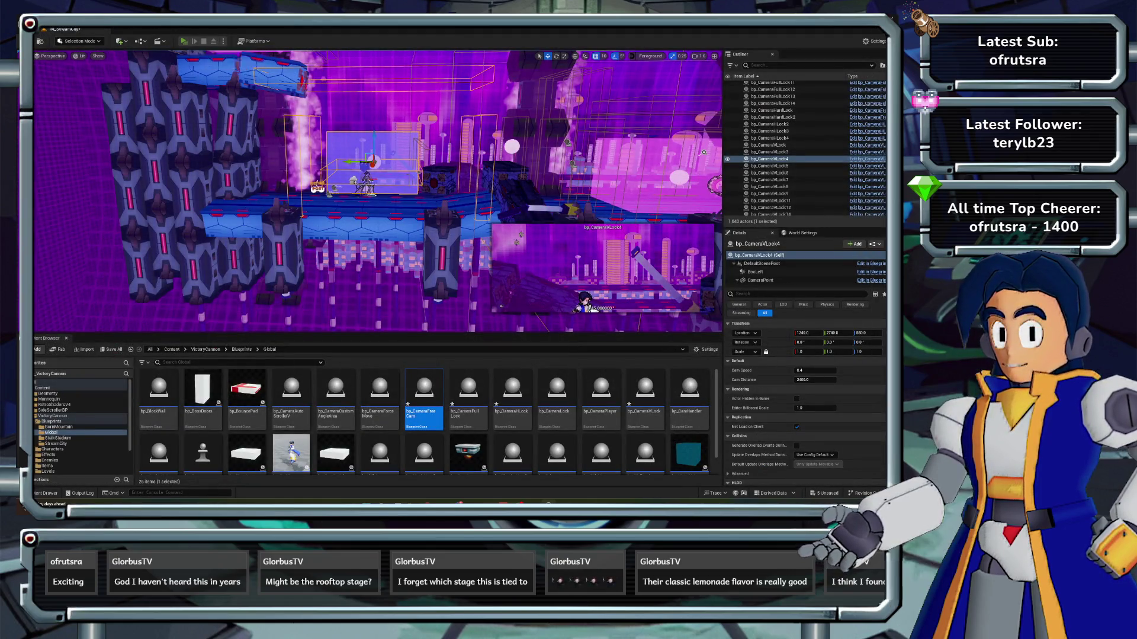
- Play the level, running, jumping and sword-fighting robots up to the boss, then stop
{"action": "key", "text": "alt+p"}
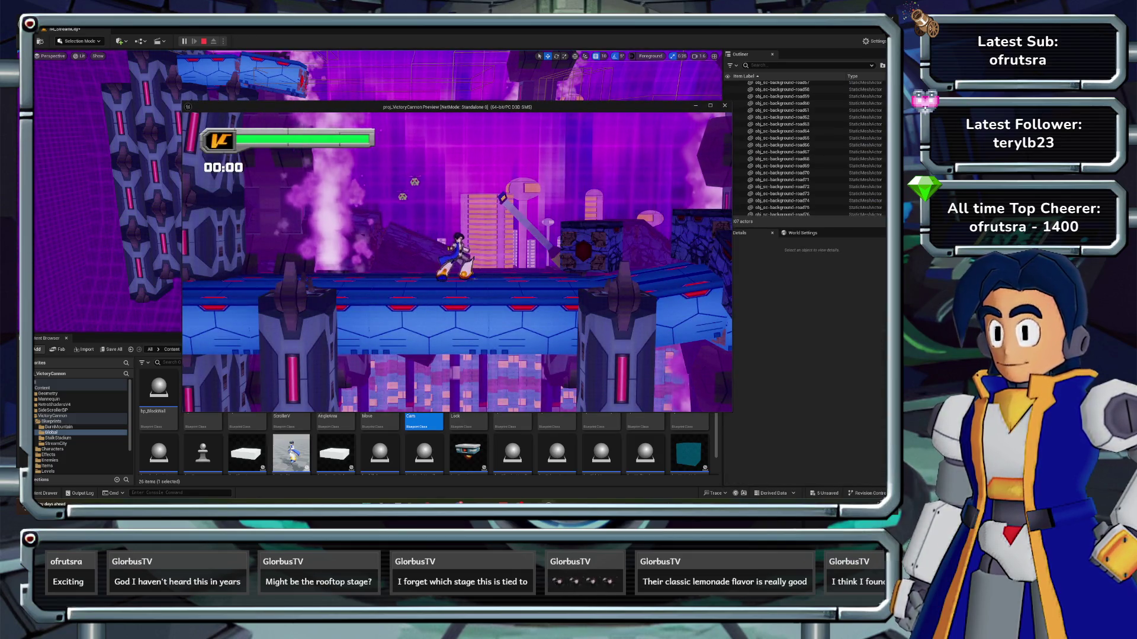
{"action": "key", "text": "Right"}
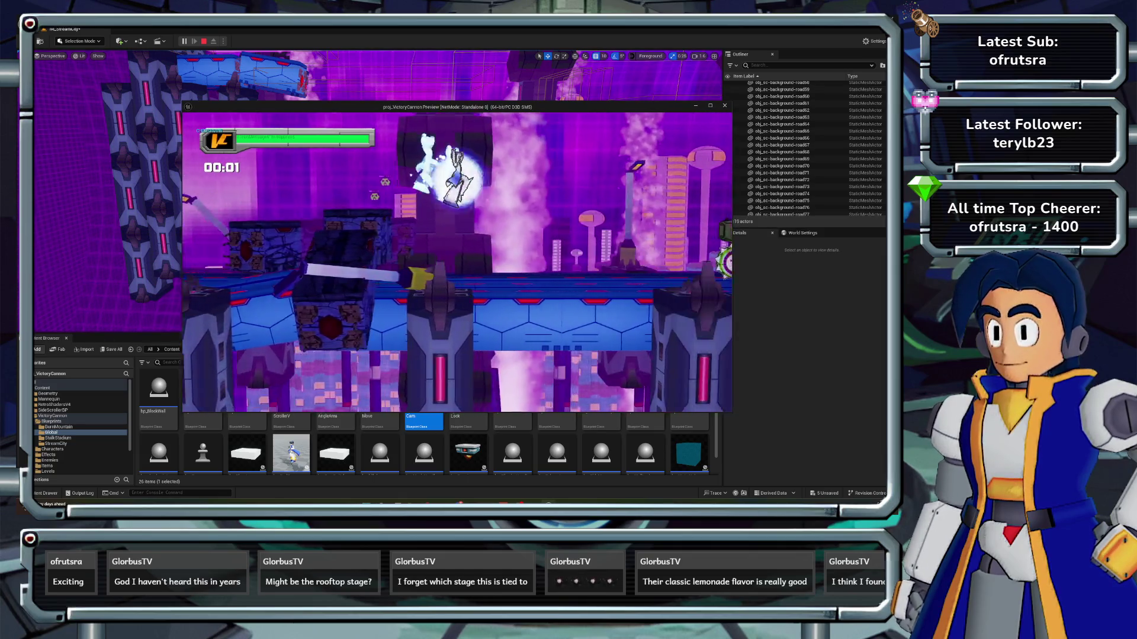
{"action": "key", "text": "space"}
{"action": "key", "text": "Right"}
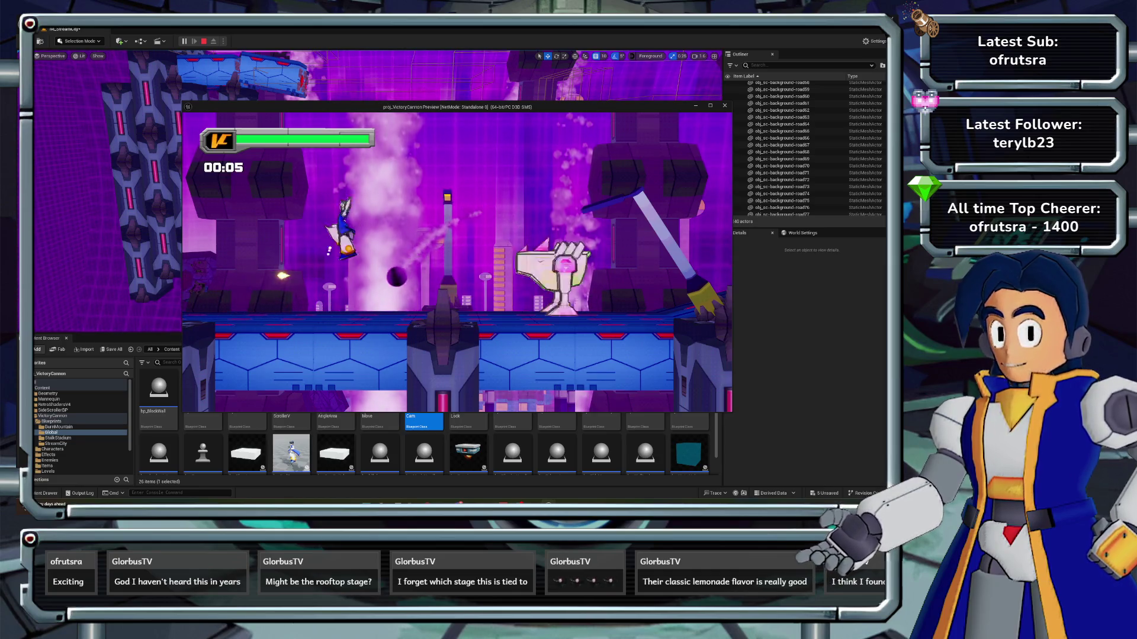
{"action": "key", "text": "space"}
{"action": "key", "text": "Right"}
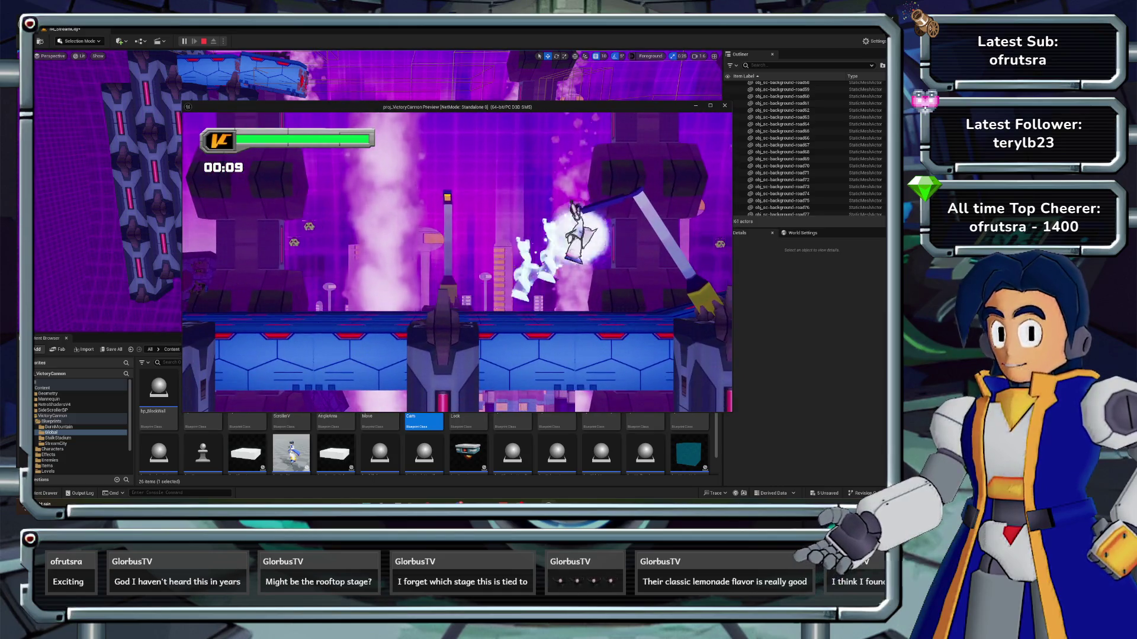
{"action": "key", "text": "Right"}
{"action": "key", "text": "Right"}
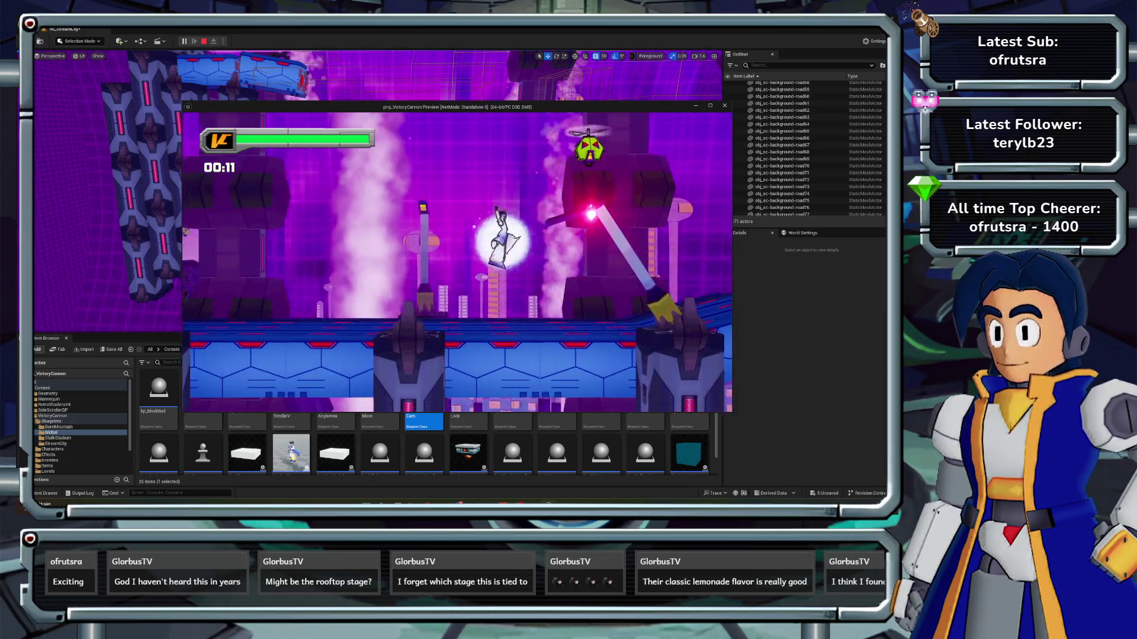
{"action": "key", "text": "Left"}
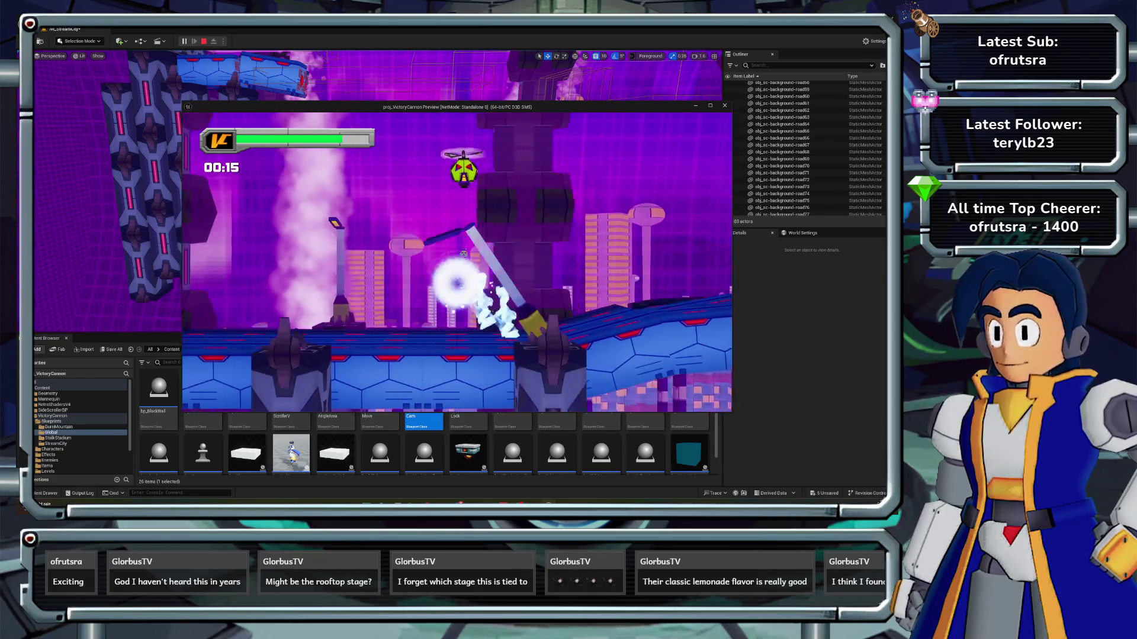
{"action": "key", "text": "Right"}
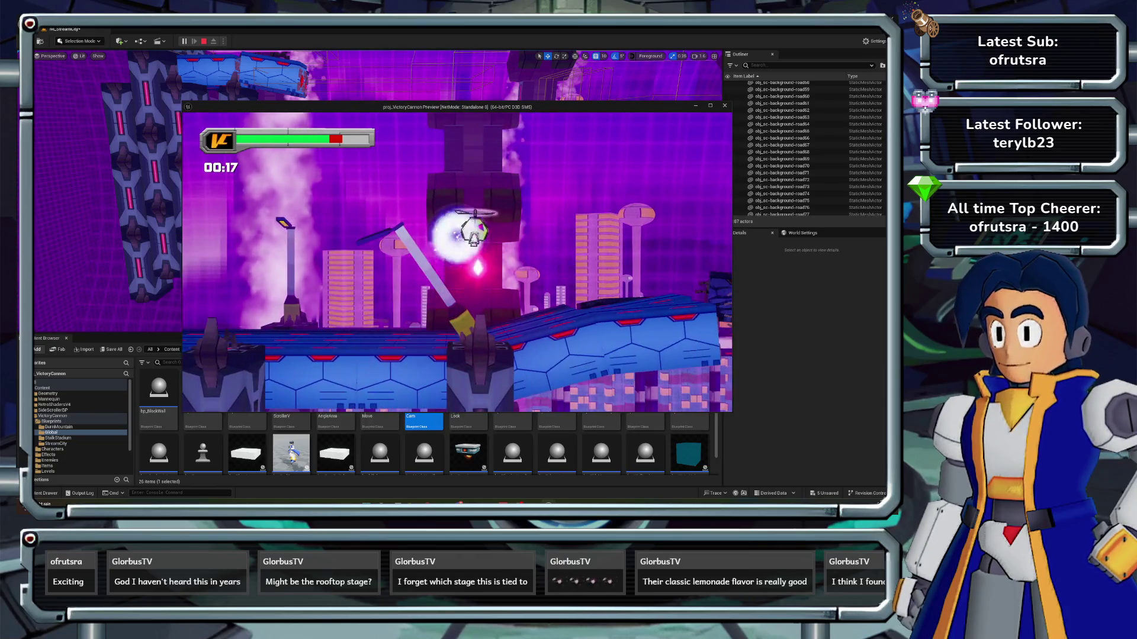
{"action": "key", "text": "Right"}
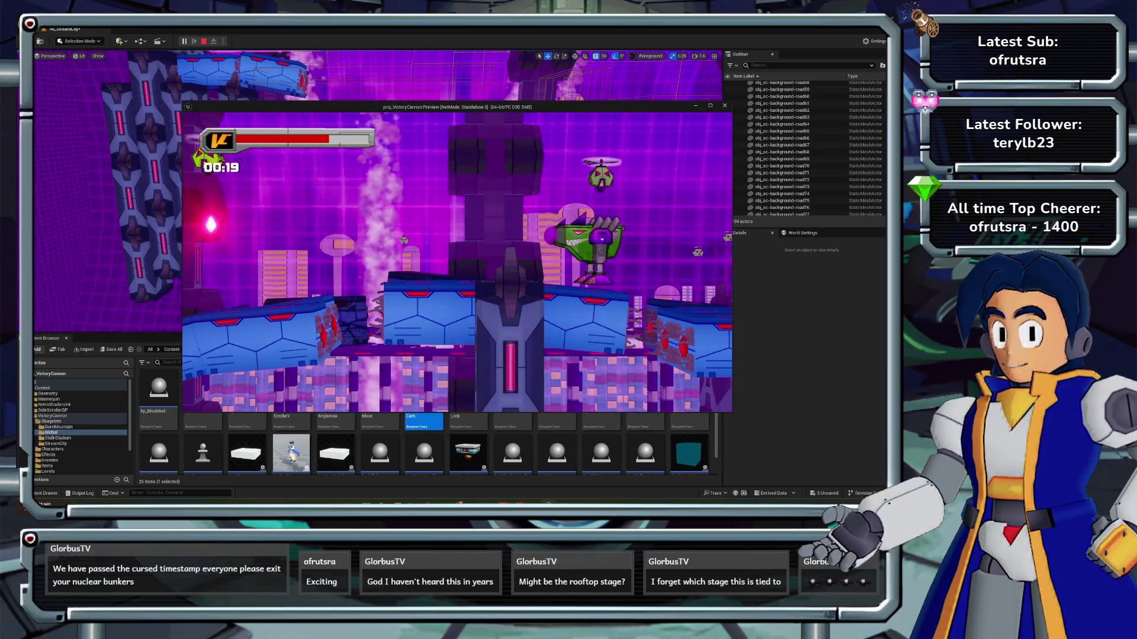
{"action": "key", "text": "Escape"}
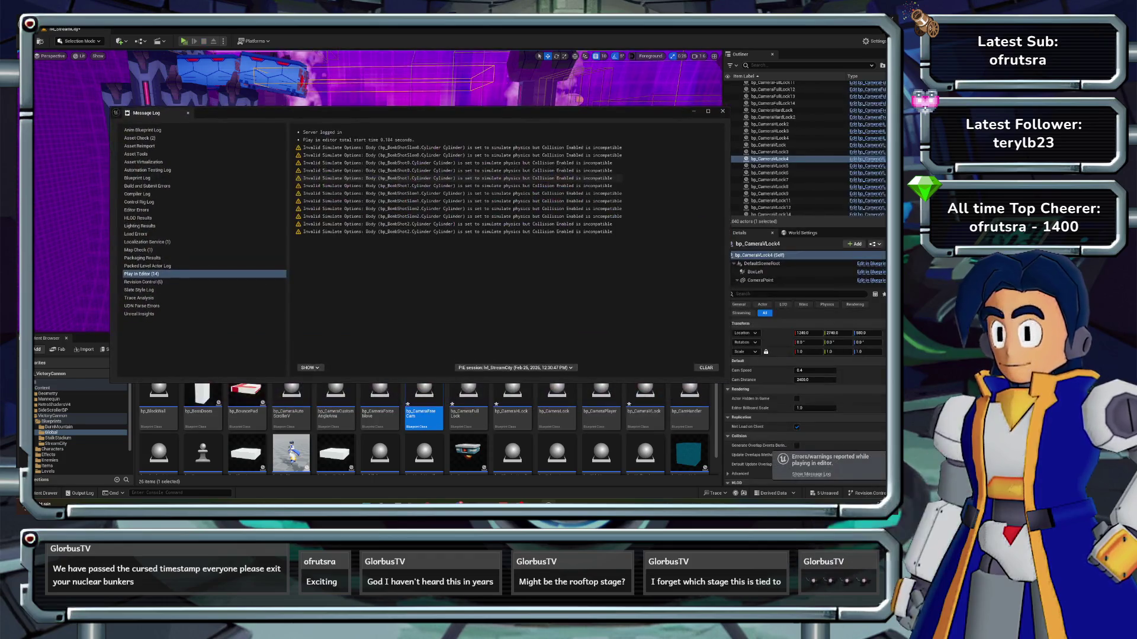
- Dismiss the warnings log, open bp_CameraVLock, move the CamSpeed getter left, and compile
{"action": "left_click", "coordinate": [722, 111]}
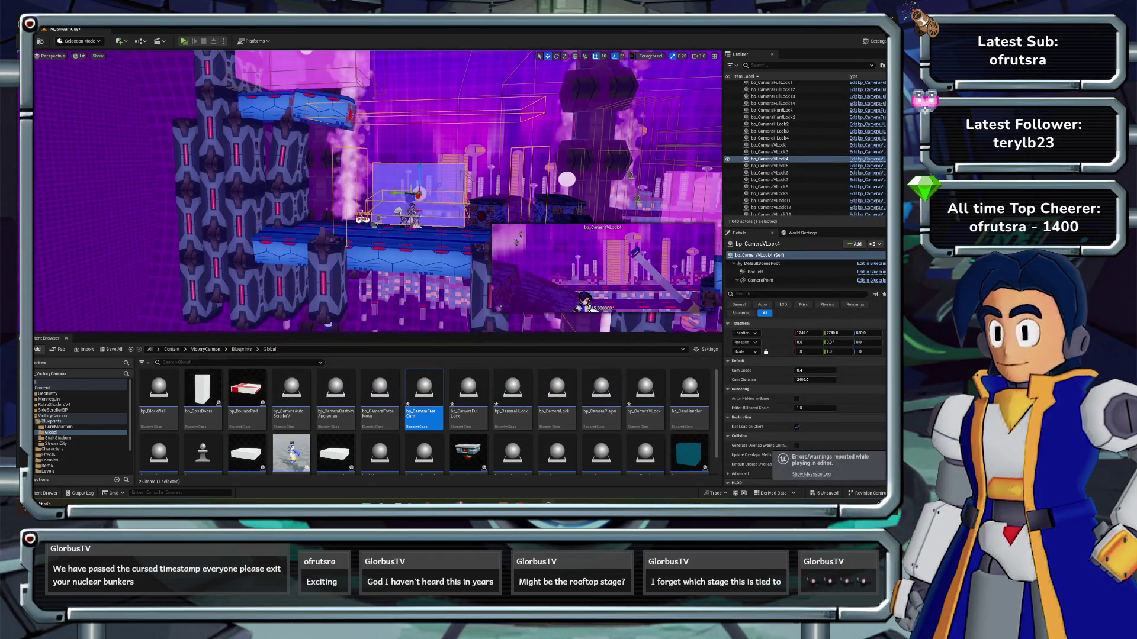
{"action": "key", "text": "Right"}
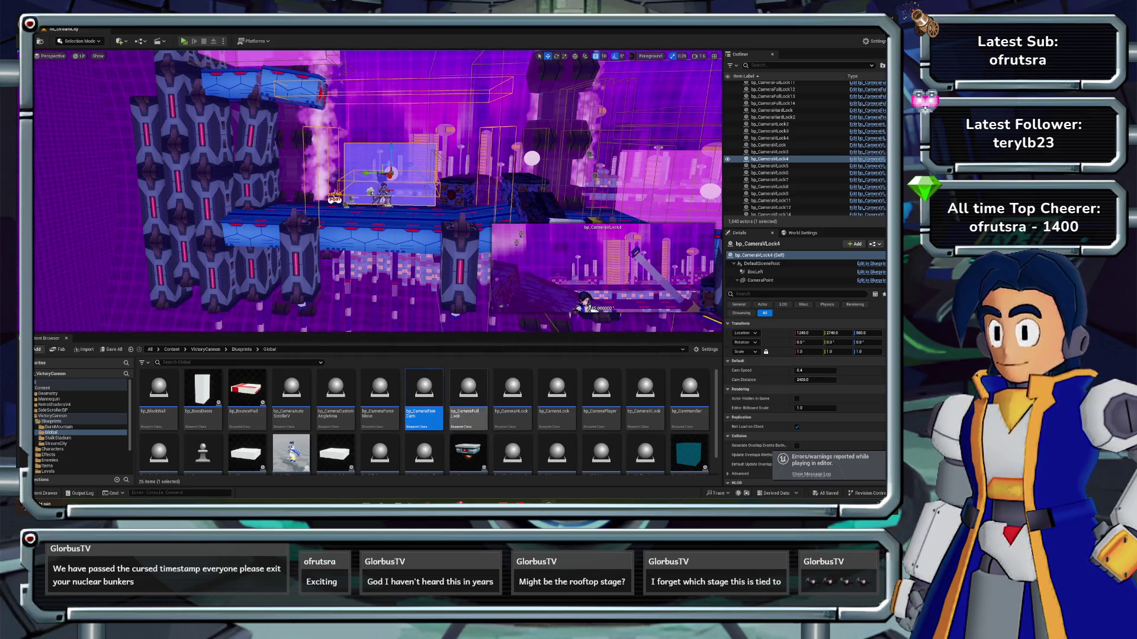
{"action": "left_click", "coordinate": [868, 159]}
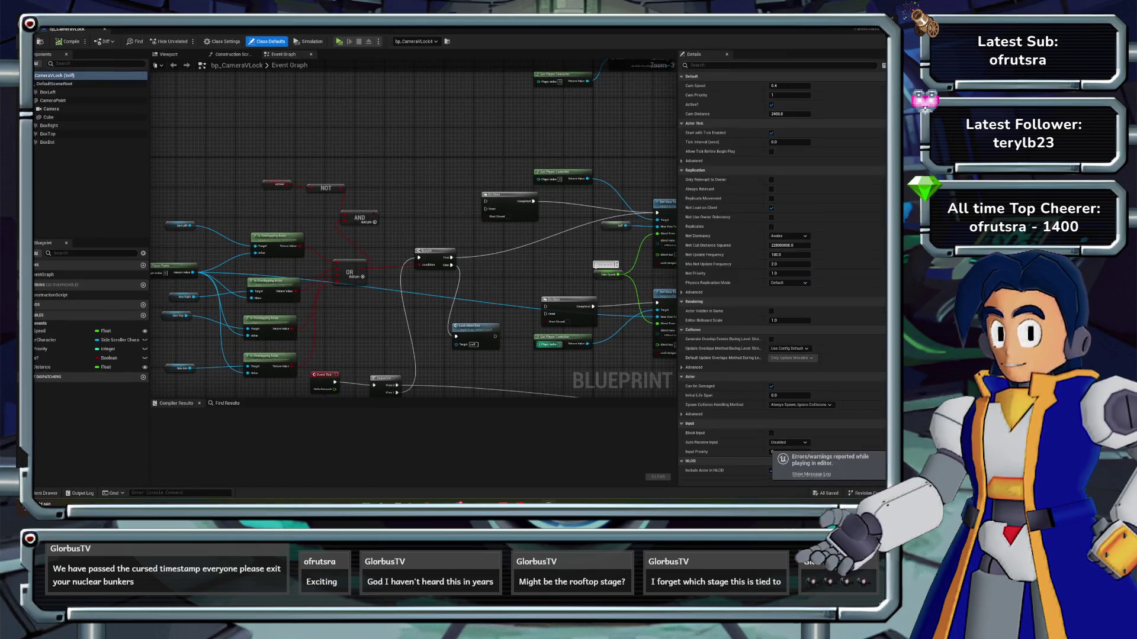
{"action": "scroll", "coordinate": [411, 233], "scroll_direction": "down", "scroll_amount": 2}
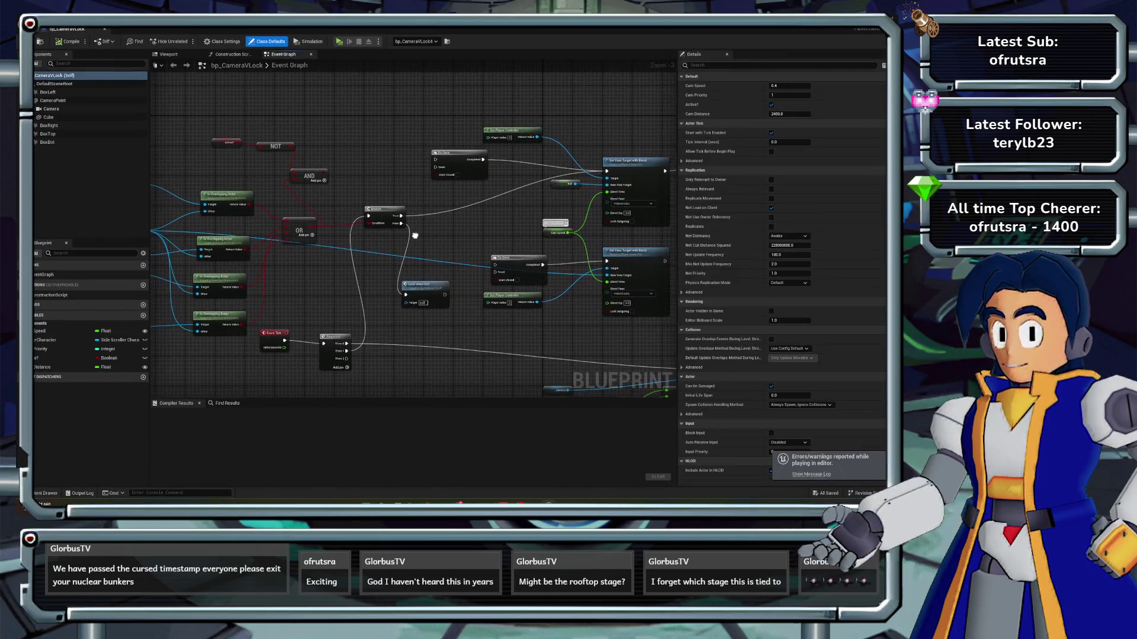
{"action": "scroll", "coordinate": [398, 241], "scroll_direction": "up", "scroll_amount": 2}
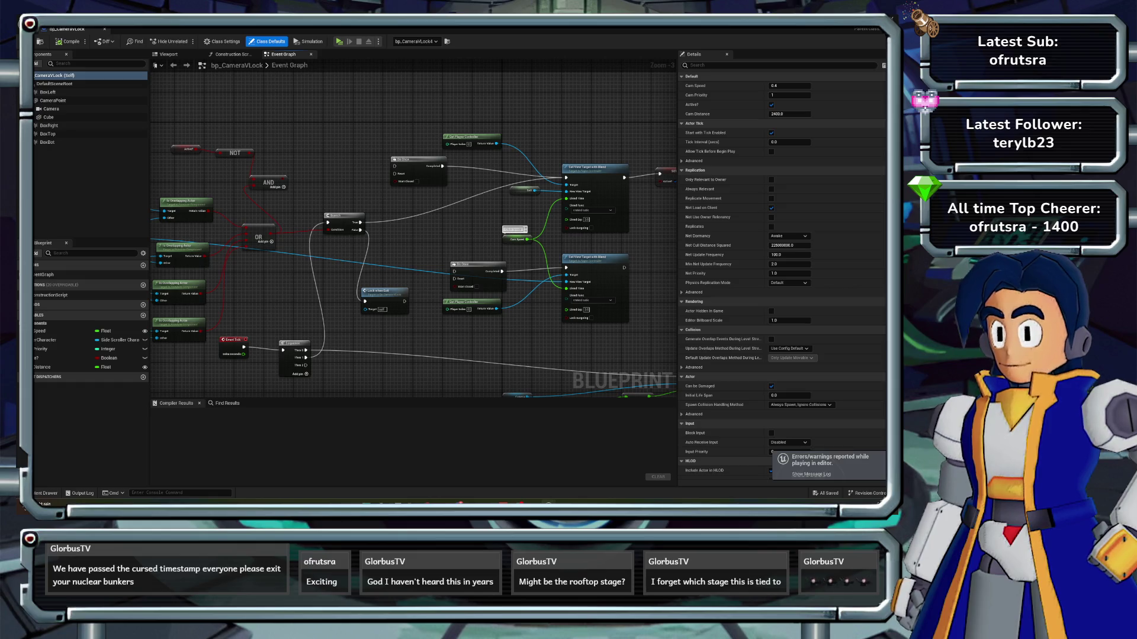
{"action": "mouse_move", "coordinate": [487, 239]}
{"action": "left_mouse_down"}
{"action": "mouse_move", "coordinate": [460, 235]}
{"action": "mouse_move", "coordinate": [426, 259]}
{"action": "left_mouse_up"}
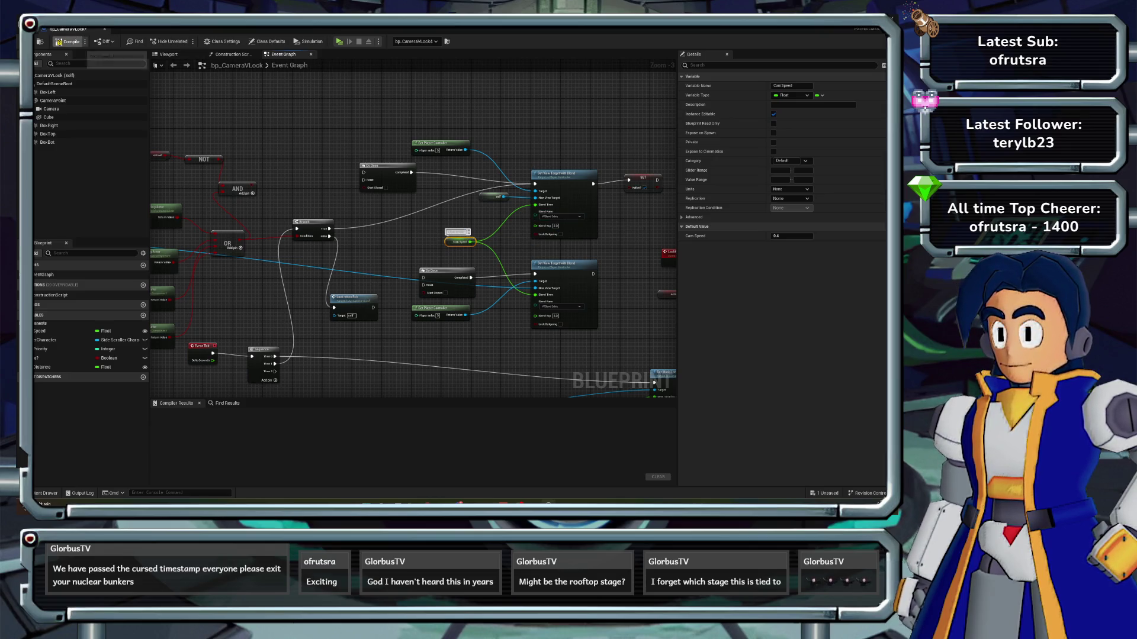
{"action": "left_click", "coordinate": [67, 41]}
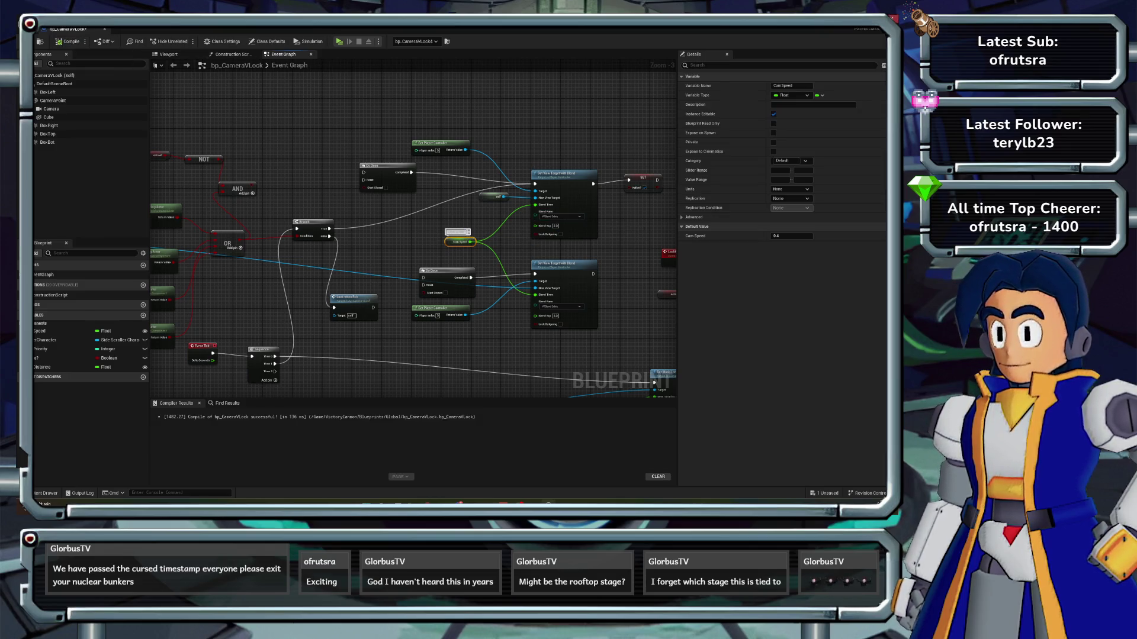
{"action": "key", "text": "alt+Tab"}
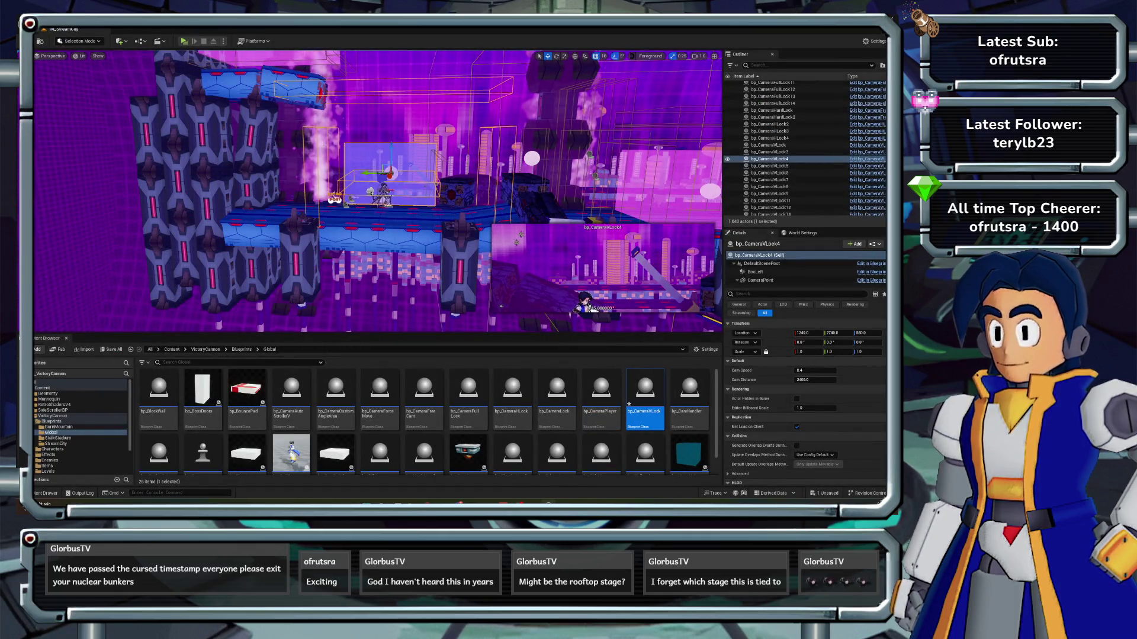
{"action": "left_click", "coordinate": [469, 391]}
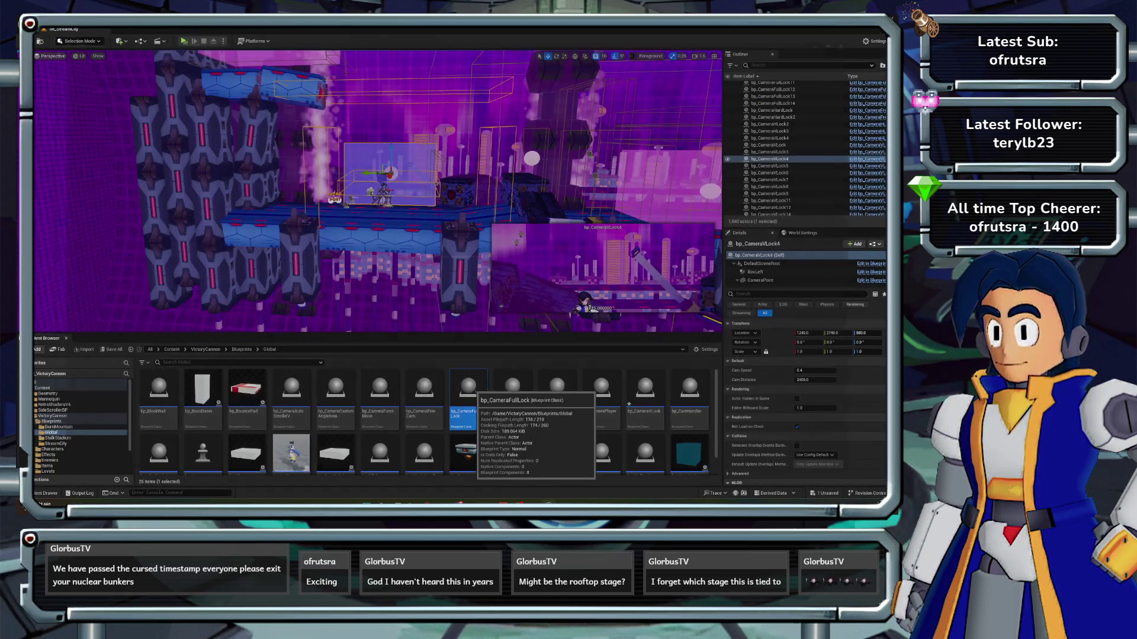
{"action": "double_click", "coordinate": [468, 391]}
{"action": "scroll", "coordinate": [629, 276], "scroll_direction": "down", "scroll_amount": 5}
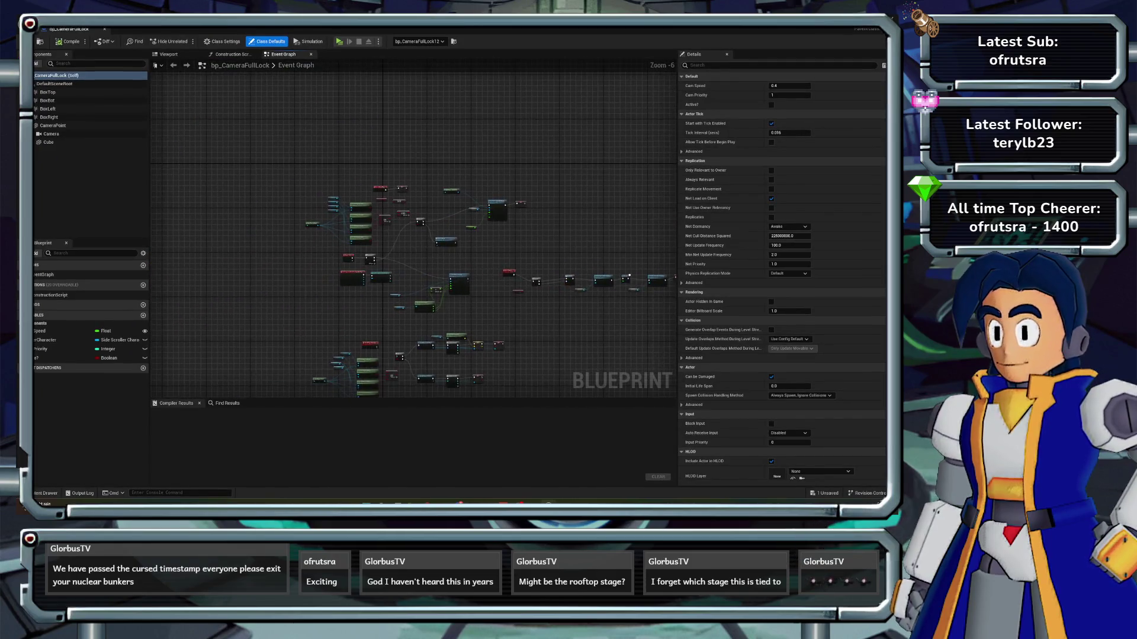
{"action": "scroll", "coordinate": [463, 235], "scroll_direction": "up", "scroll_amount": 4}
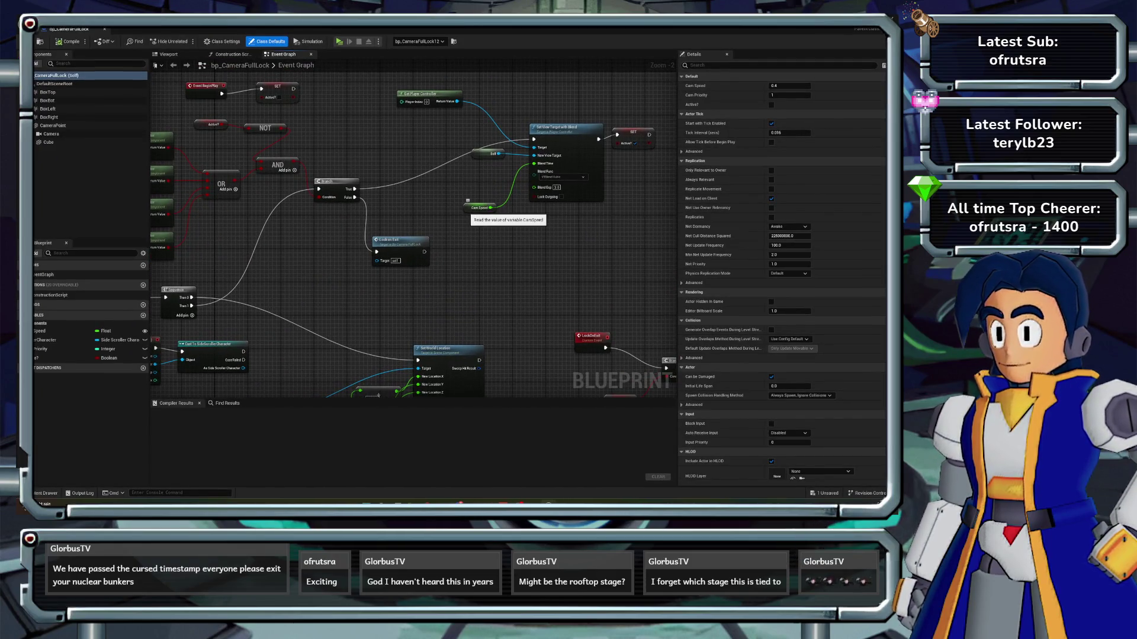
{"action": "left_click", "coordinate": [468, 203]}
{"action": "scroll", "coordinate": [467, 285], "scroll_direction": "down", "scroll_amount": 1}
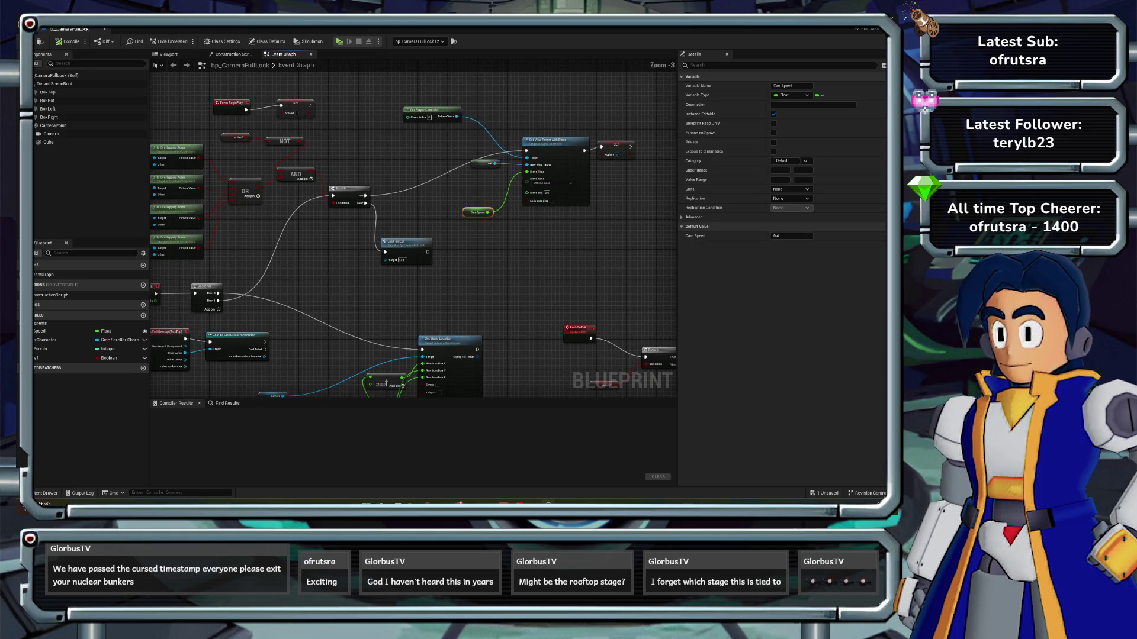
{"action": "left_click_drag", "start_coordinate": [466, 285], "coordinate": [462, 287]}
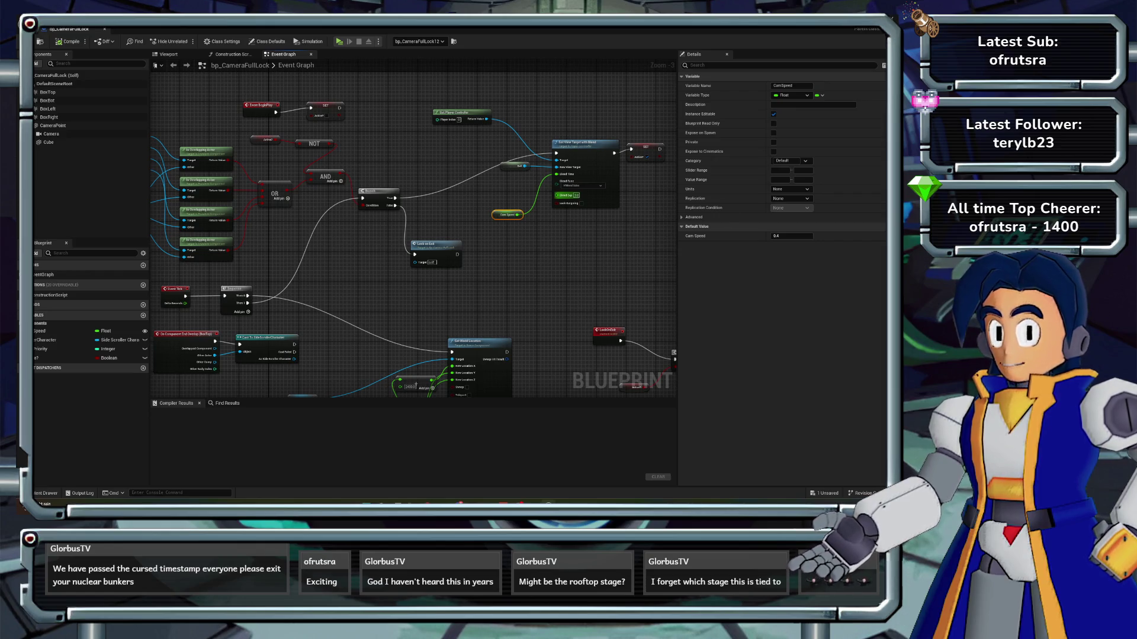
{"action": "scroll", "coordinate": [448, 228], "scroll_direction": "up", "scroll_amount": 2}
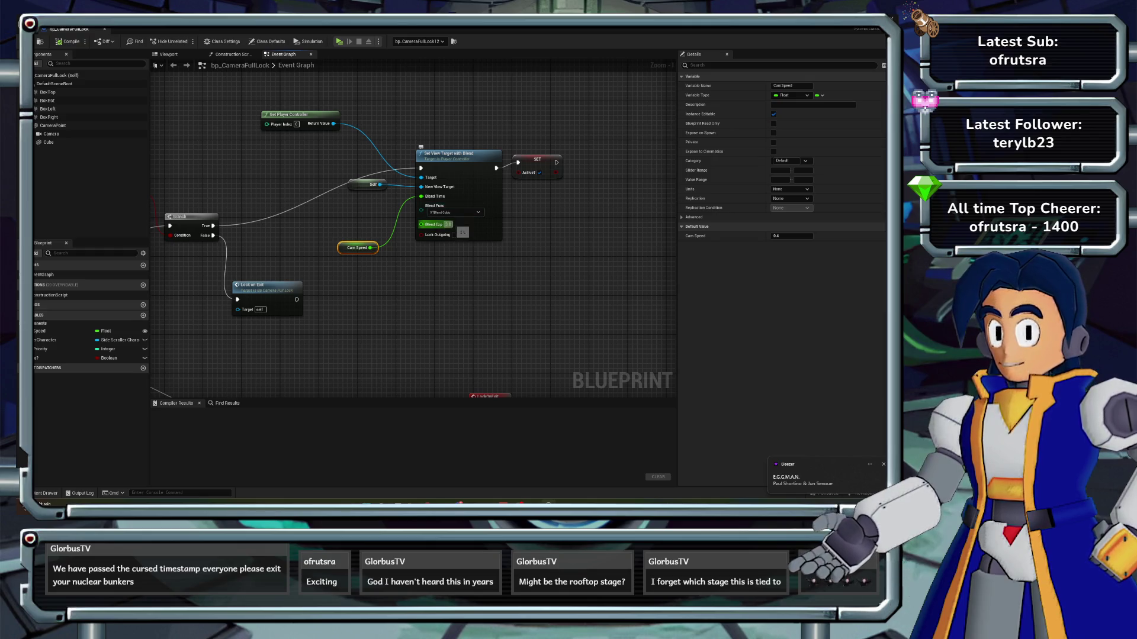
{"action": "left_click", "coordinate": [448, 225]}
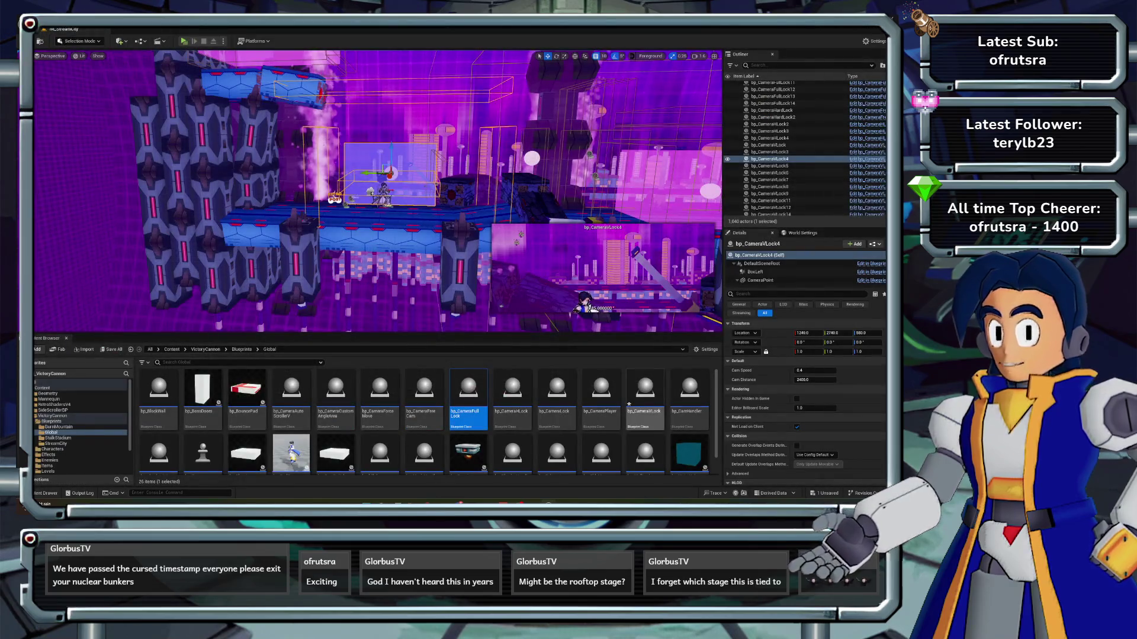
{"action": "double_click", "coordinate": [619, 390]}
- Inspect the CamSpeed variable's settings and recompile bp_CameraVLock
{"action": "scroll", "coordinate": [571, 234], "scroll_direction": "up", "scroll_amount": 1}
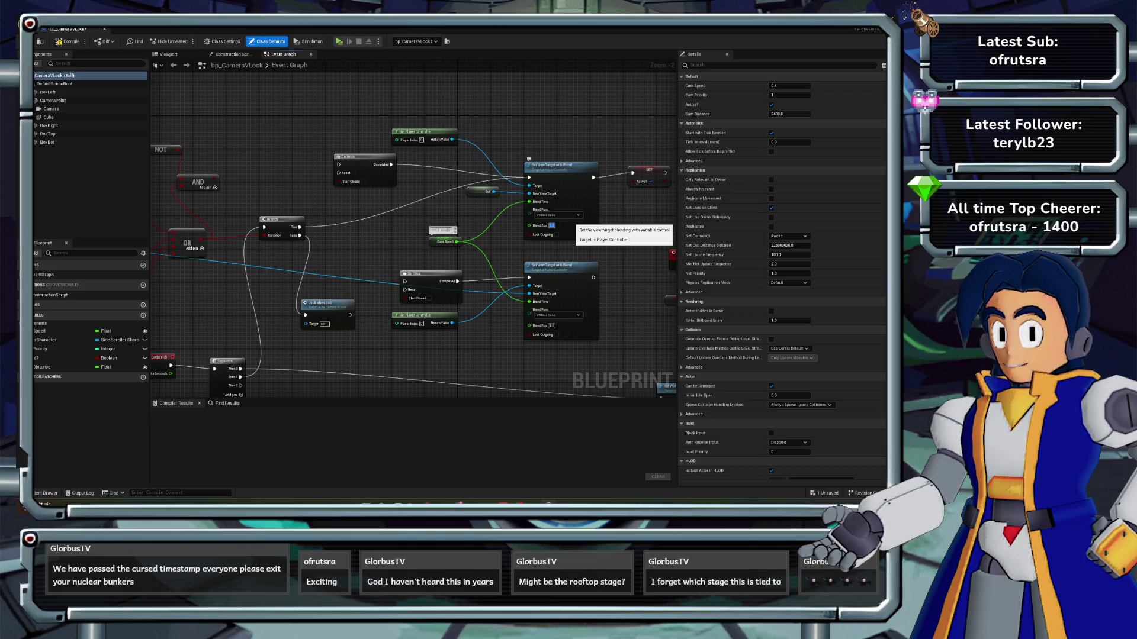
{"action": "left_click", "coordinate": [59, 367]}
{"action": "left_click", "coordinate": [60, 331]}
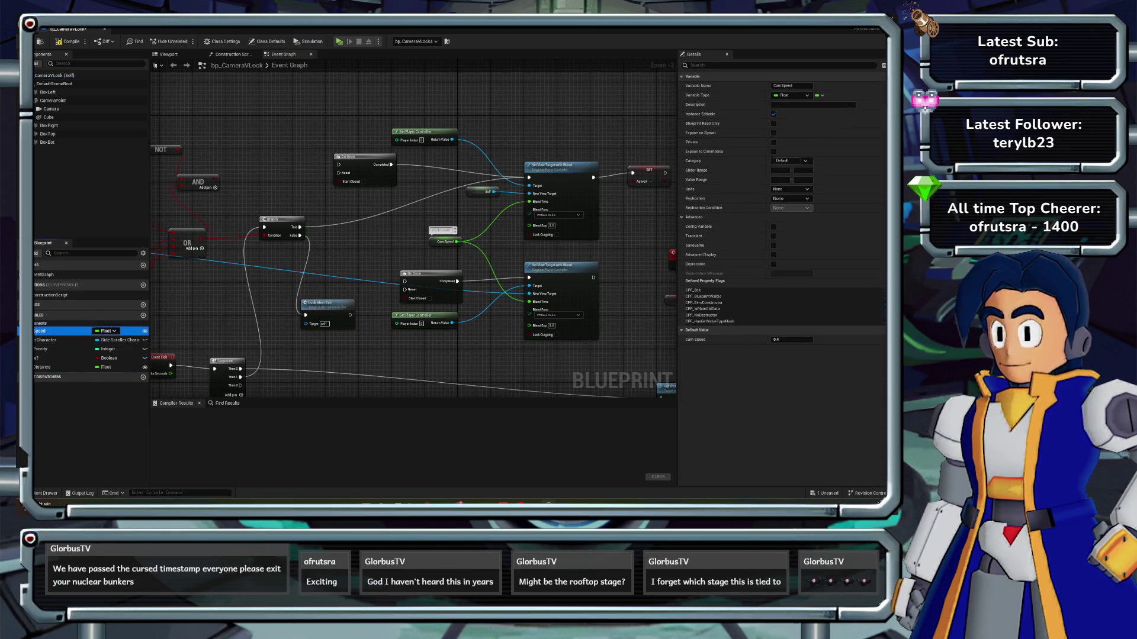
{"action": "left_click", "coordinate": [67, 42]}
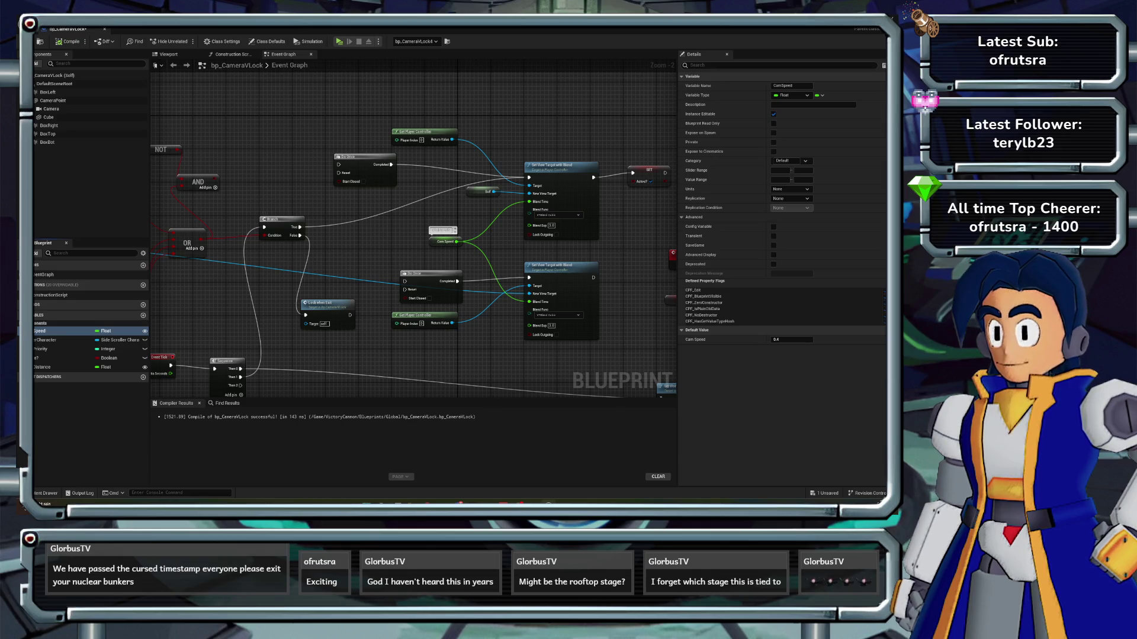
- Add a Delay after Branch True, place Cam Speed below it, and recompile
{"action": "left_click_drag", "start_coordinate": [300, 227], "coordinate": [366, 208]}
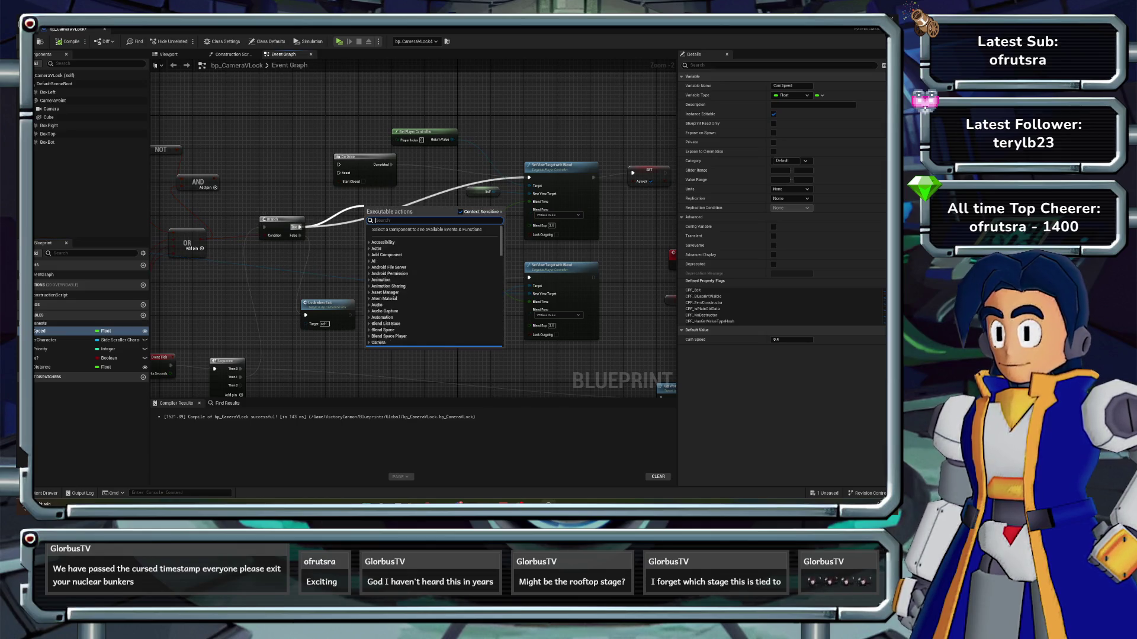
{"action": "type", "text": "delay"}
{"action": "key", "text": "Return"}
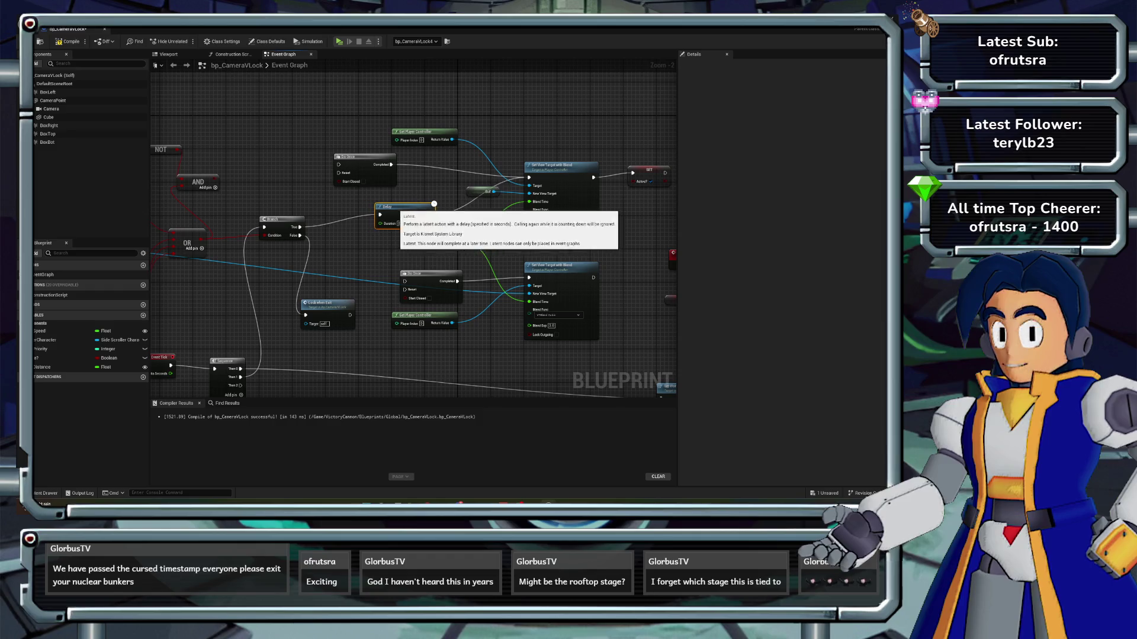
{"action": "left_click_drag", "start_coordinate": [391, 207], "coordinate": [407, 207]}
{"action": "mouse_move", "coordinate": [444, 241]}
{"action": "left_mouse_down"}
{"action": "mouse_move", "coordinate": [349, 258]}
{"action": "mouse_move", "coordinate": [385, 223]}
{"action": "left_mouse_up"}
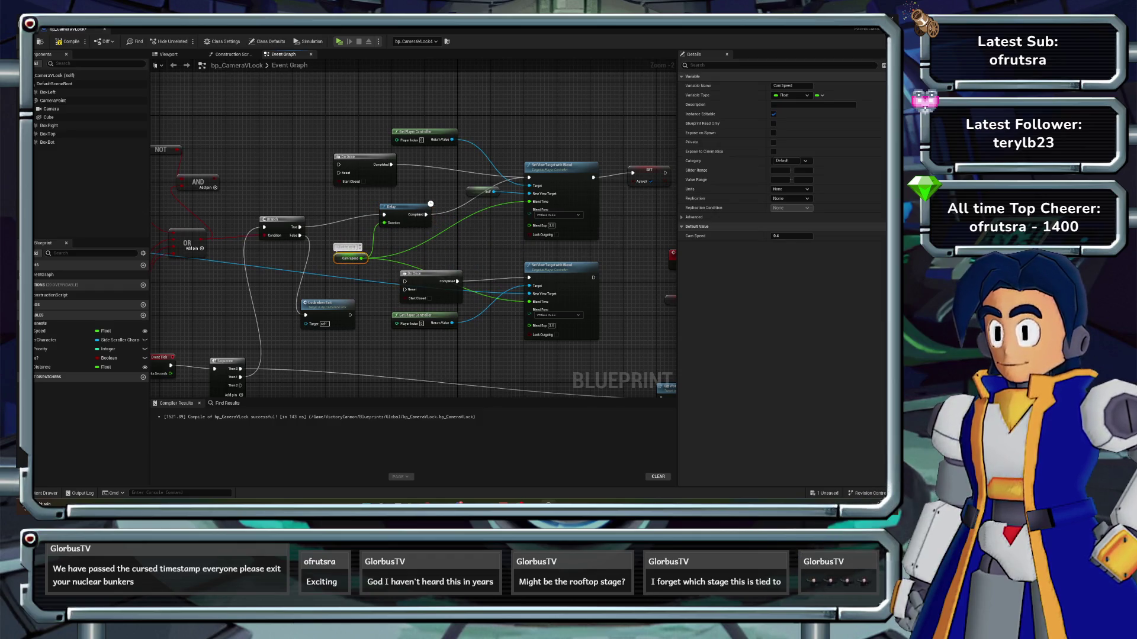
{"action": "left_click", "coordinate": [67, 41]}
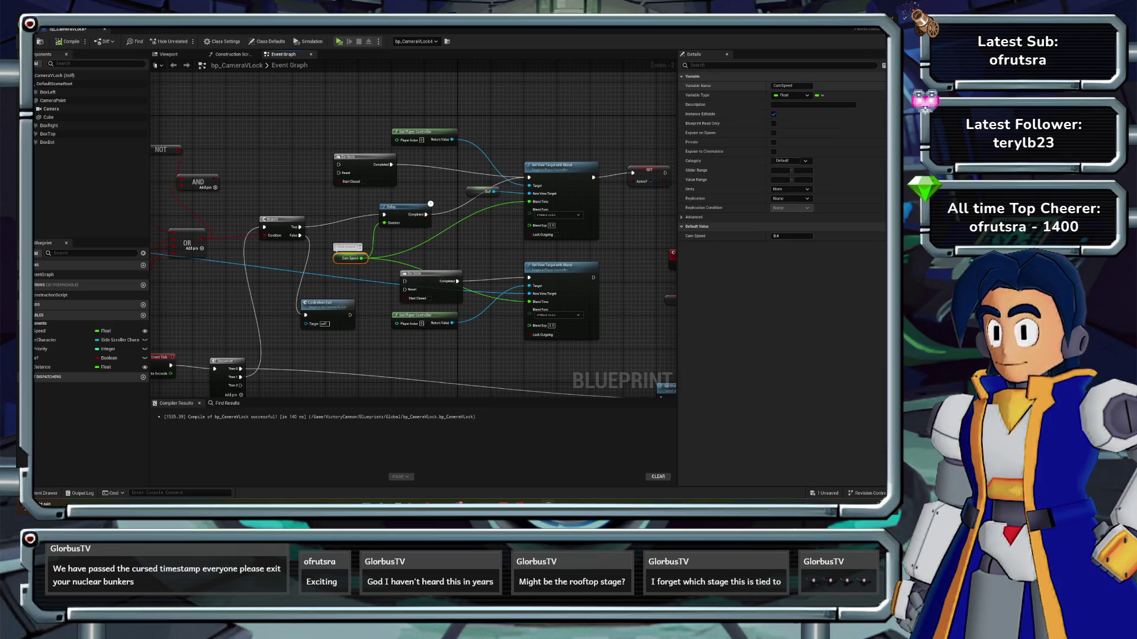
{"action": "key", "text": "alt+Tab"}
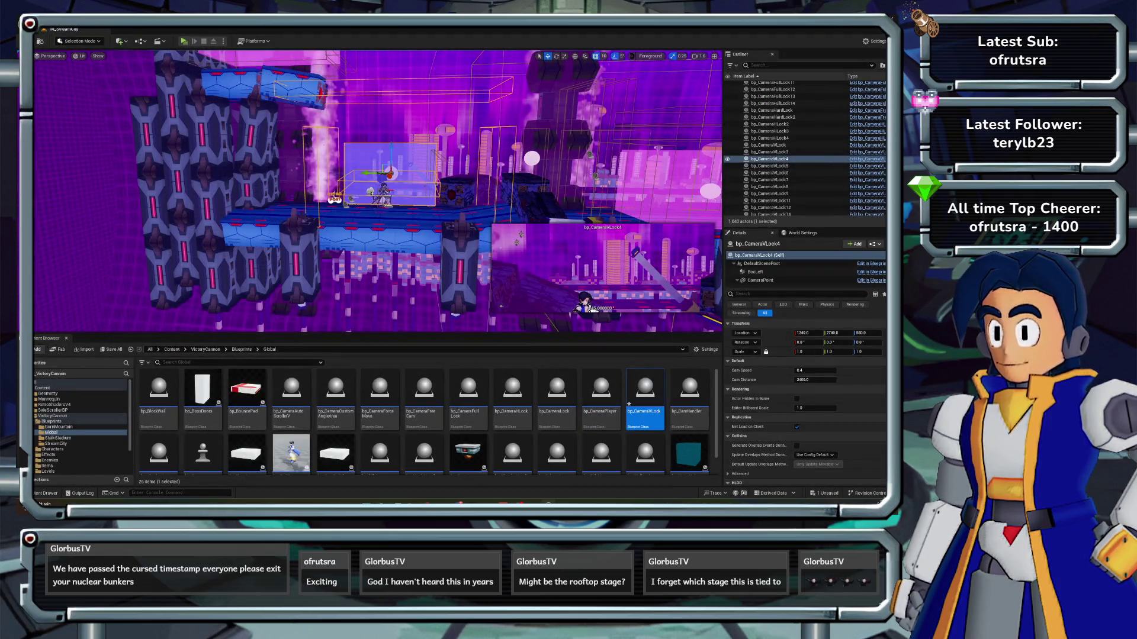
- Open bp_CameraFullLock and insert a Delay after Branch True with Cam Speed beneath it
{"action": "double_click", "coordinate": [467, 394]}
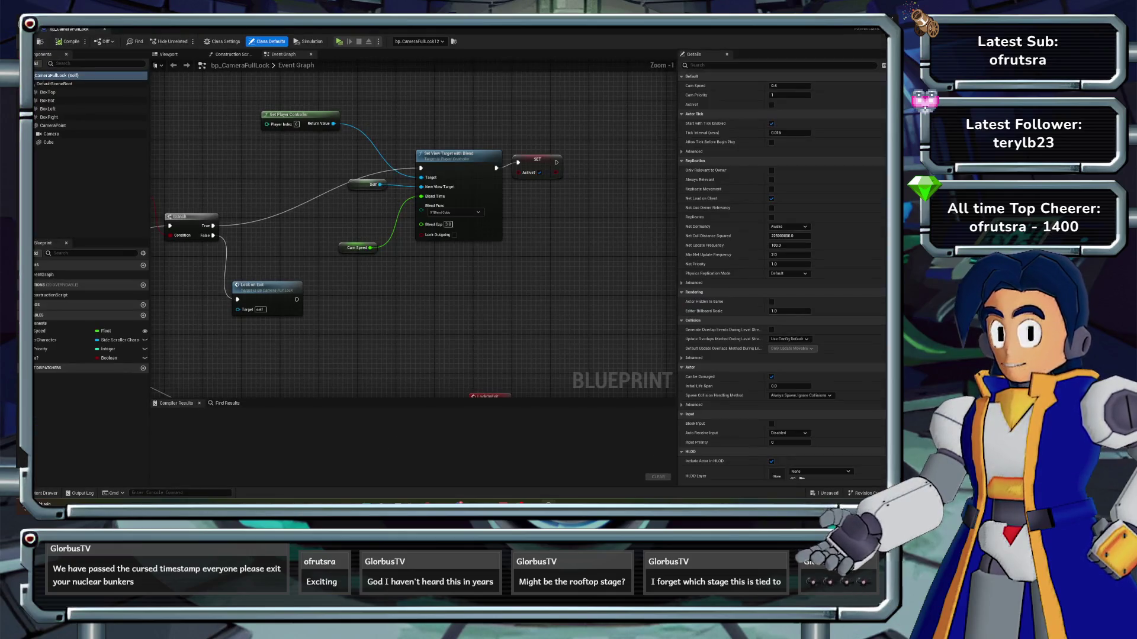
{"action": "scroll", "coordinate": [451, 247], "scroll_direction": "down", "scroll_amount": 1}
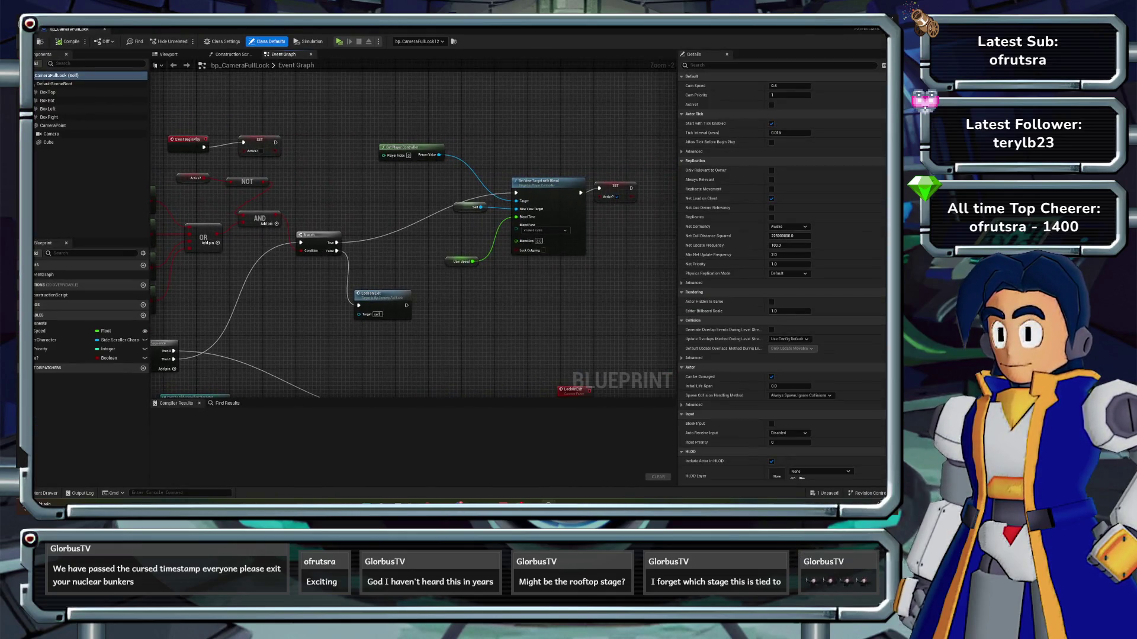
{"action": "left_click_drag", "start_coordinate": [336, 243], "coordinate": [404, 221]}
{"action": "type", "text": "delay"}
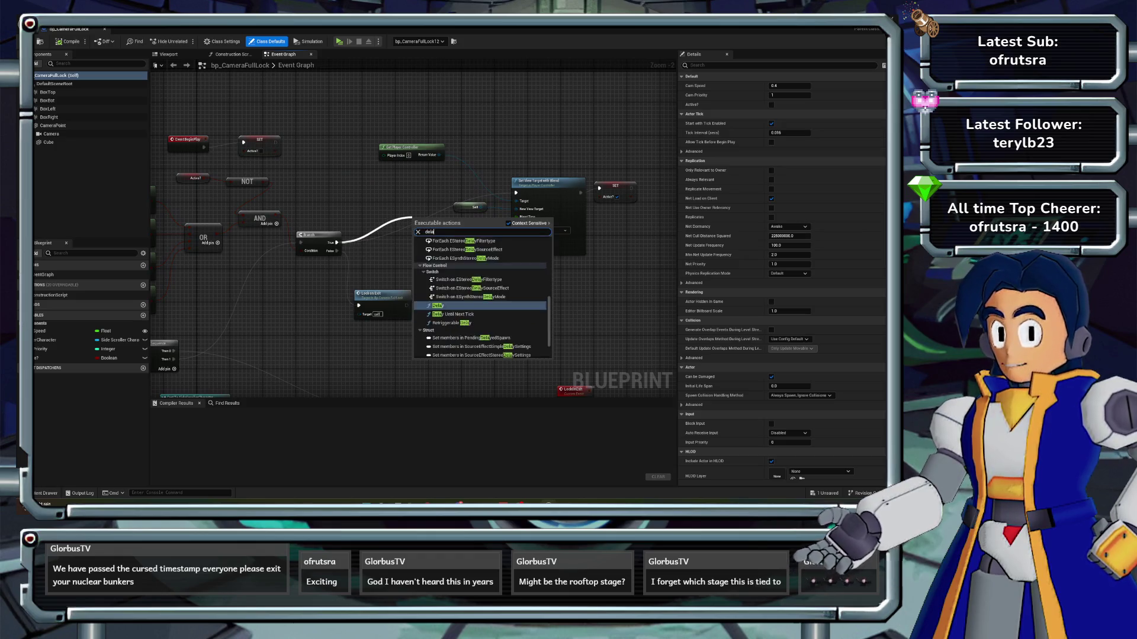
{"action": "key", "text": "Return"}
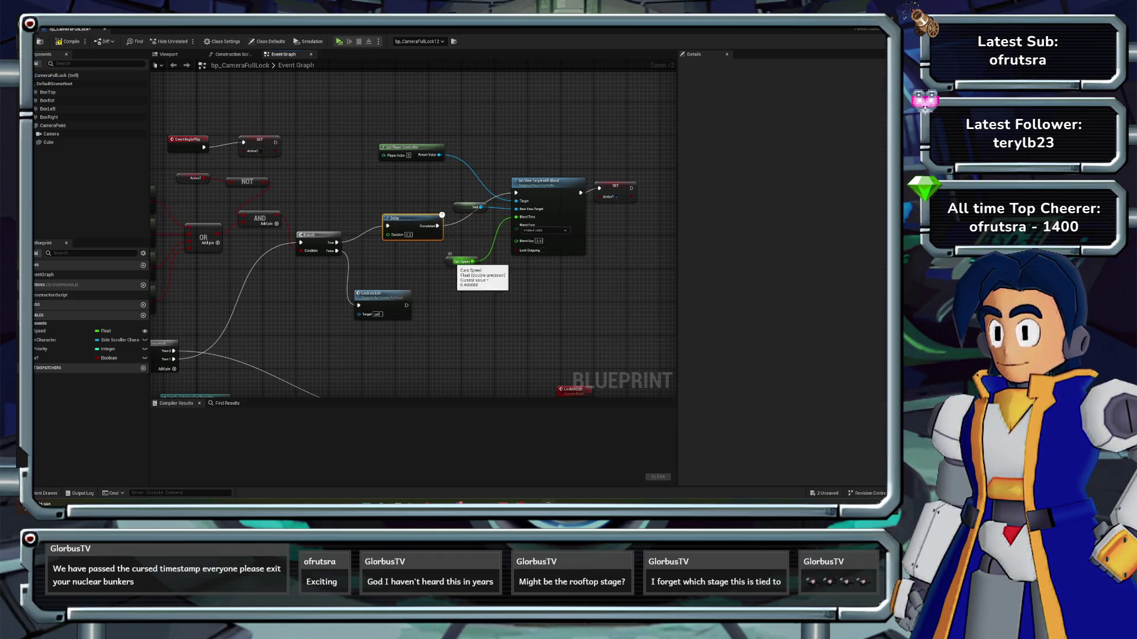
{"action": "left_click_drag", "start_coordinate": [459, 261], "coordinate": [371, 261]}
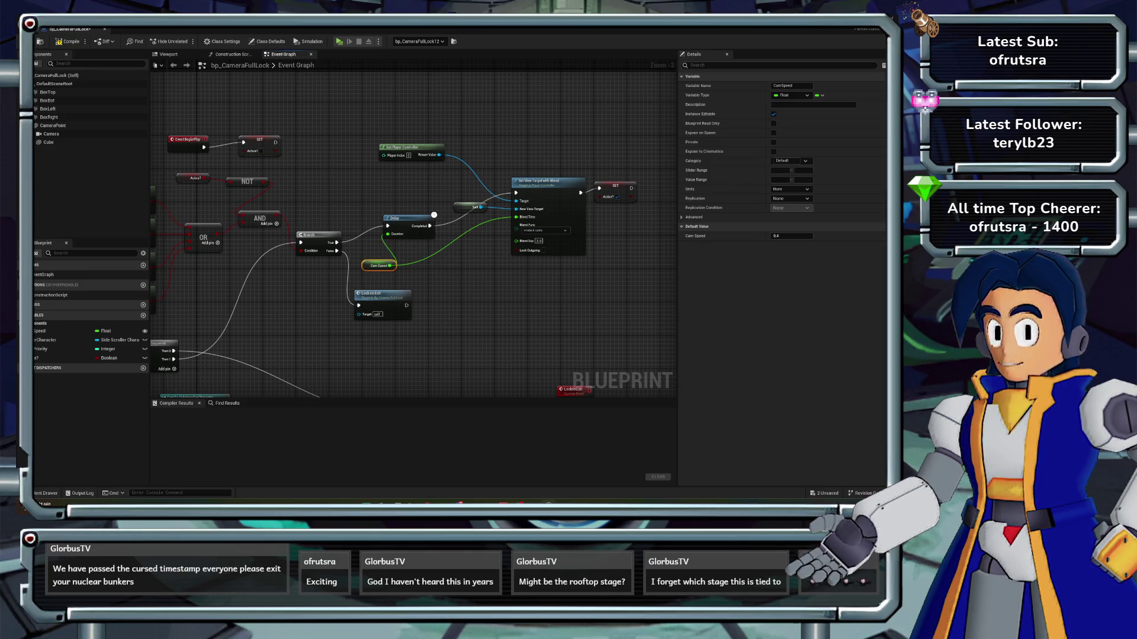
- Compile bp_CameraFullLock and start playing the level in a preview window
{"action": "left_click", "coordinate": [66, 41]}
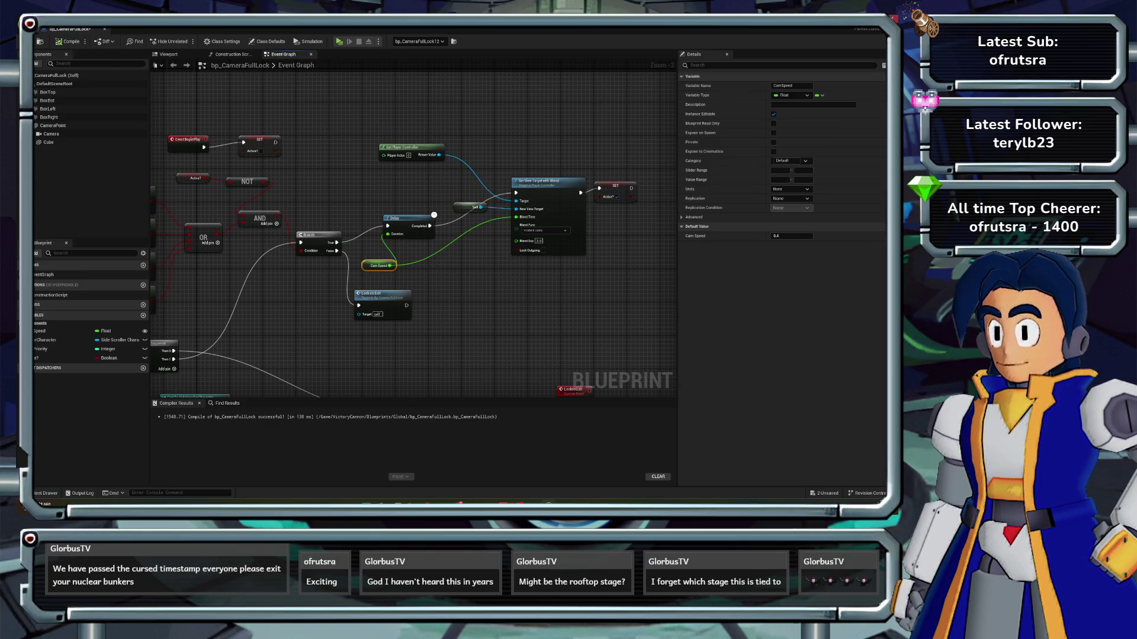
{"action": "key", "text": "alt+Tab"}
{"action": "left_click", "coordinate": [184, 41]}
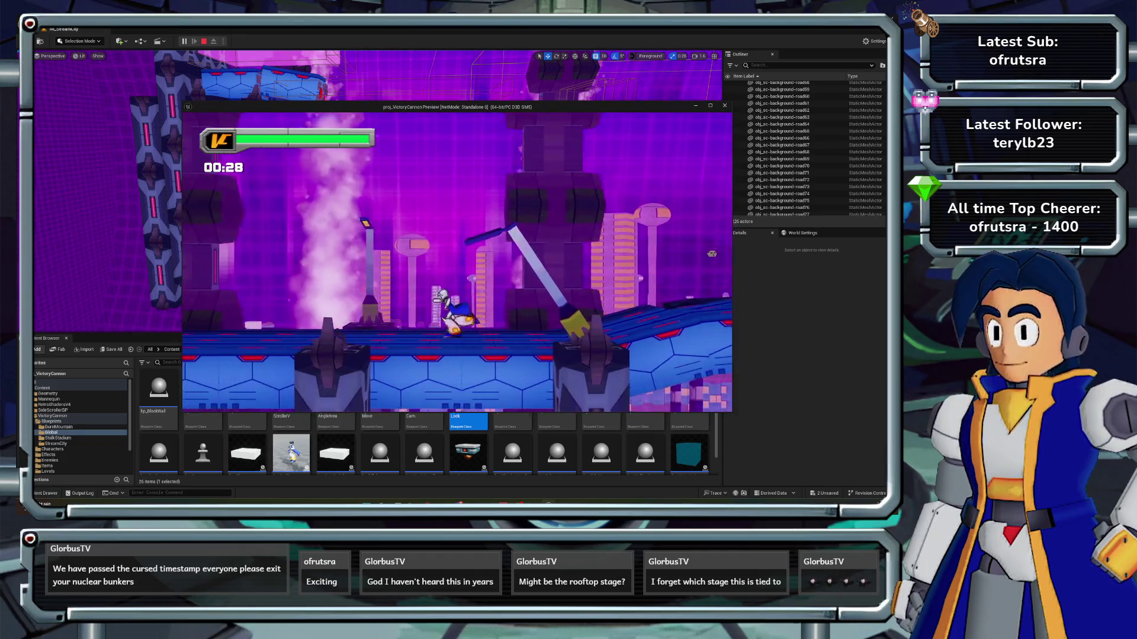
- Stop the play test and reopen bp_CameraFullLock's event graph
{"action": "key", "text": "Escape"}
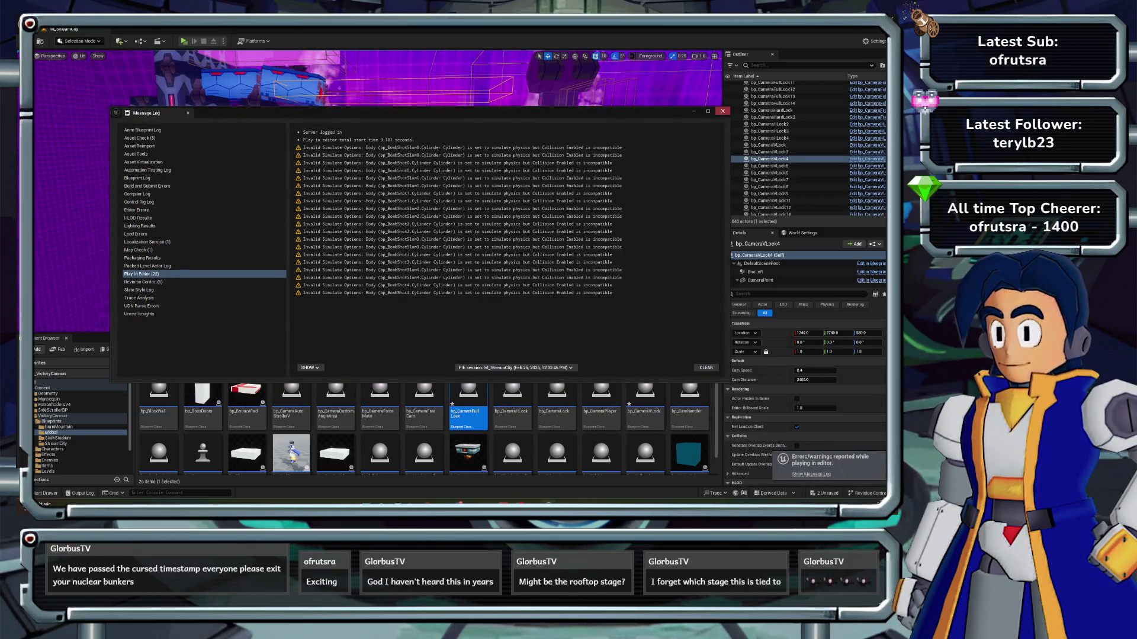
{"action": "double_click", "coordinate": [467, 409]}
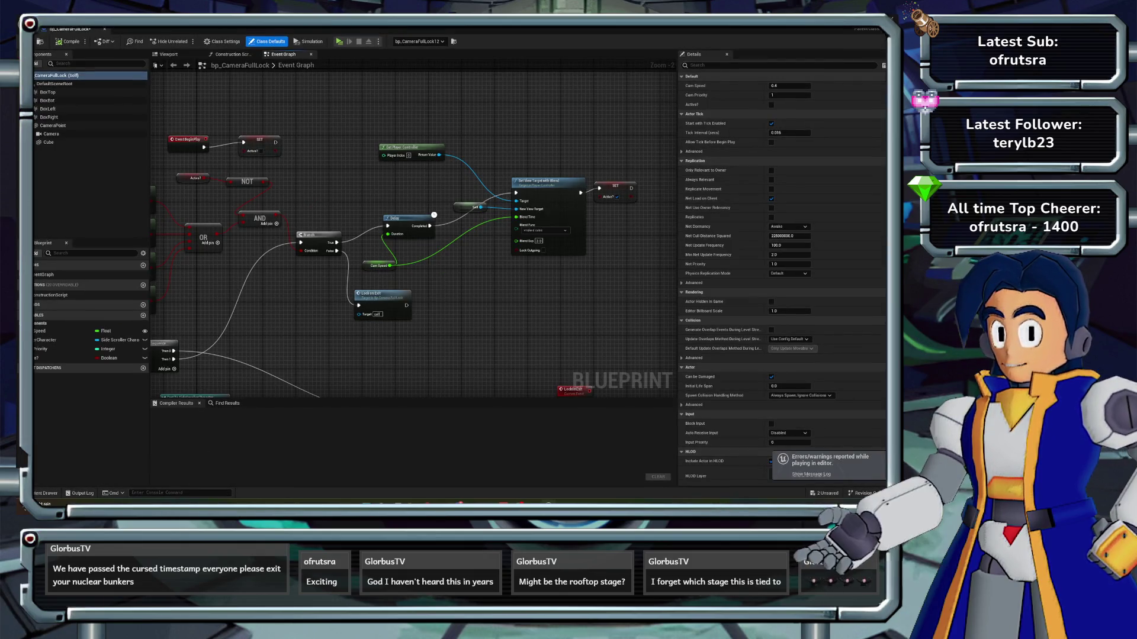
- Delete the Cam Speed getter and rearrange the Branch, Delay and Lock on Exit nodes
{"action": "key", "text": "Delete"}
{"action": "mouse_move", "coordinate": [403, 220]}
{"action": "left_mouse_down"}
{"action": "mouse_move", "coordinate": [387, 234]}
{"action": "mouse_move", "coordinate": [482, 227]}
{"action": "left_mouse_up"}
{"action": "left_click", "coordinate": [491, 315]}
{"action": "mouse_move", "coordinate": [388, 198]}
{"action": "left_mouse_down"}
{"action": "mouse_move", "coordinate": [524, 258]}
{"action": "mouse_move", "coordinate": [587, 346]}
{"action": "left_mouse_up"}
{"action": "left_click_drag", "start_coordinate": [485, 232], "coordinate": [481, 239]}
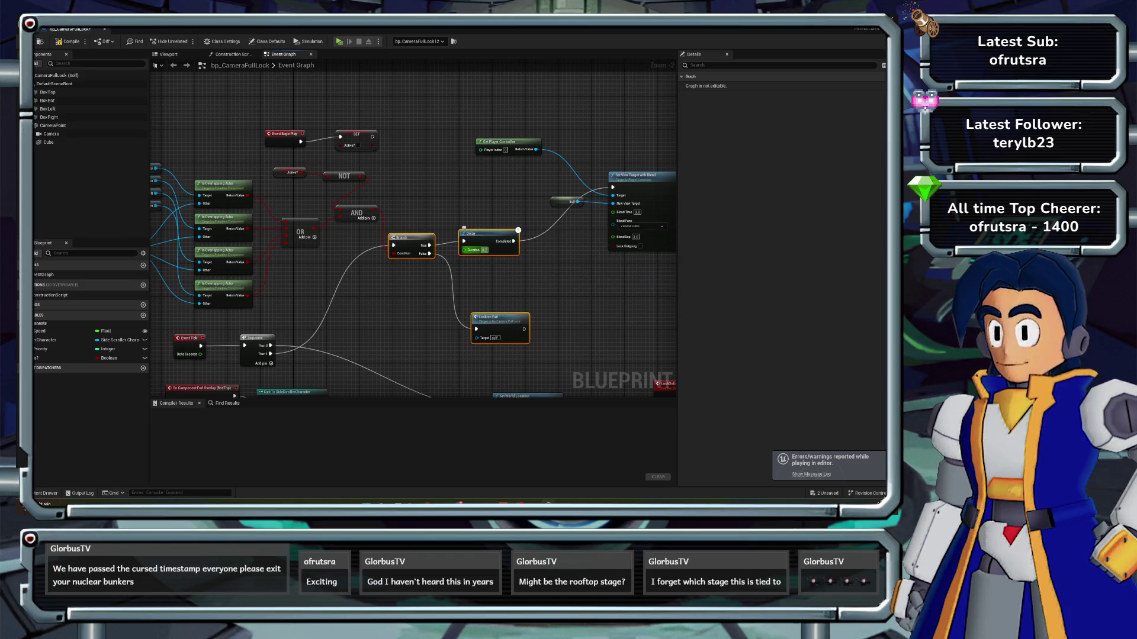
{"action": "left_click", "coordinate": [518, 230]}
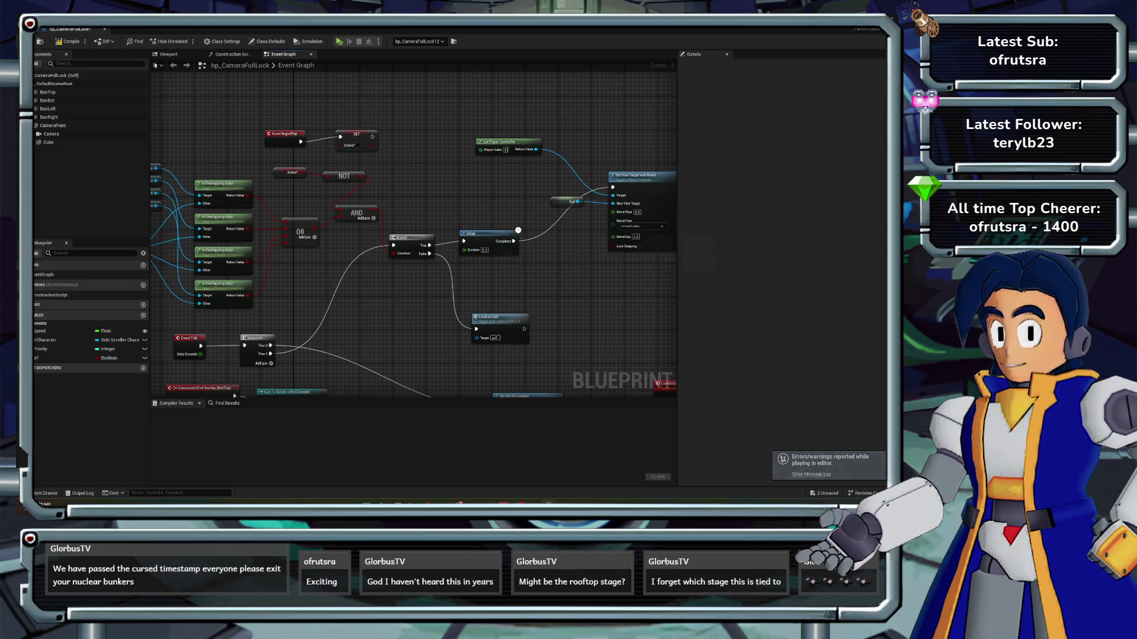
{"action": "left_click_drag", "start_coordinate": [518, 230], "coordinate": [506, 238]}
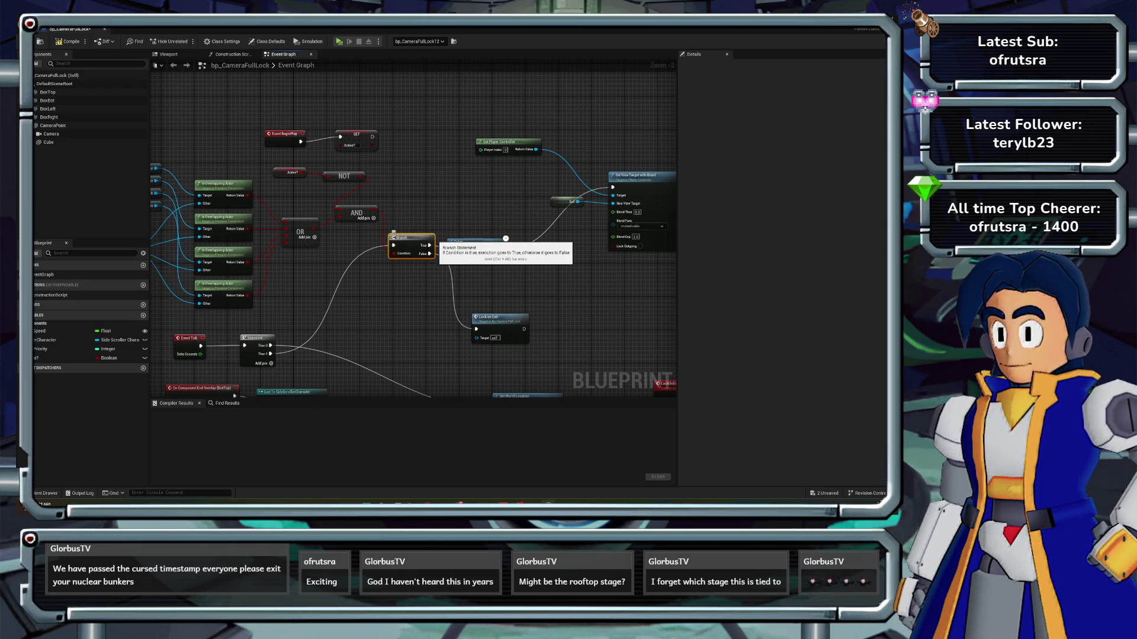
- Add a Branch after Delay Completed, conditioned on the AND result, with True to Set View Target
{"action": "left_click", "coordinate": [545, 255]}
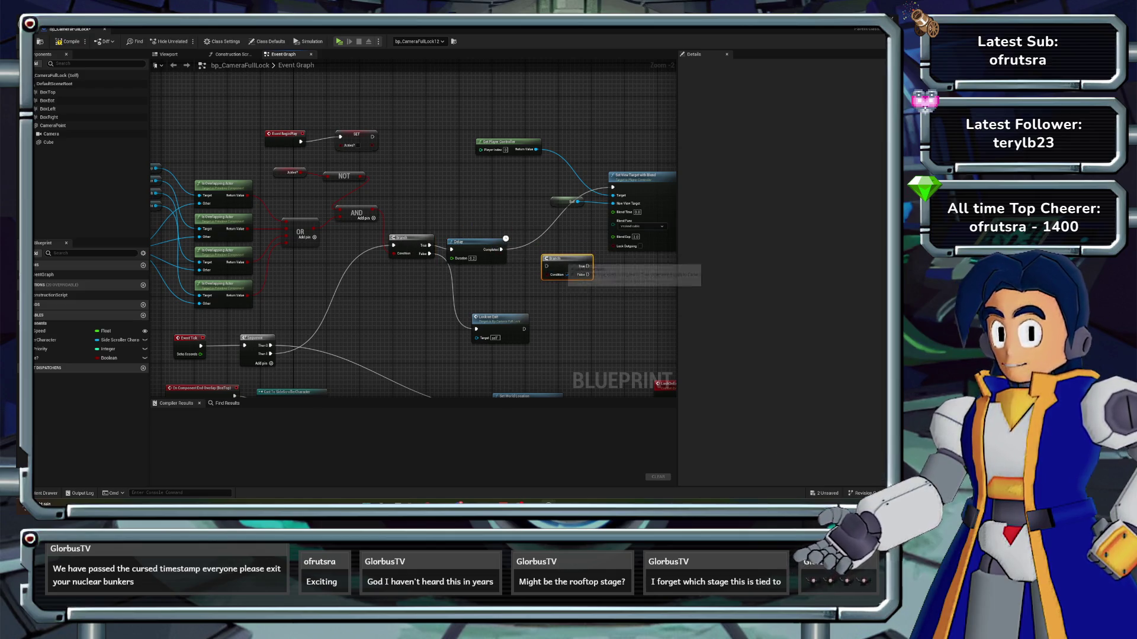
{"action": "left_click_drag", "start_coordinate": [545, 255], "coordinate": [525, 263]}
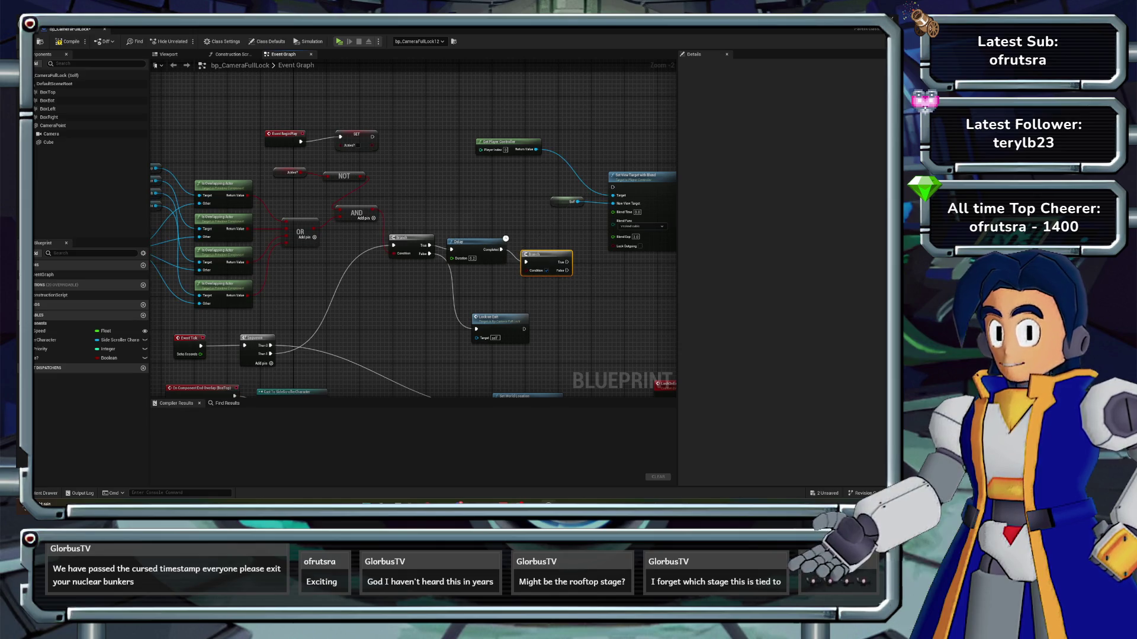
{"action": "mouse_move", "coordinate": [376, 209]}
{"action": "left_mouse_down"}
{"action": "mouse_move", "coordinate": [509, 267]}
{"action": "mouse_move", "coordinate": [575, 274]}
{"action": "mouse_move", "coordinate": [476, 329]}
{"action": "left_mouse_up"}
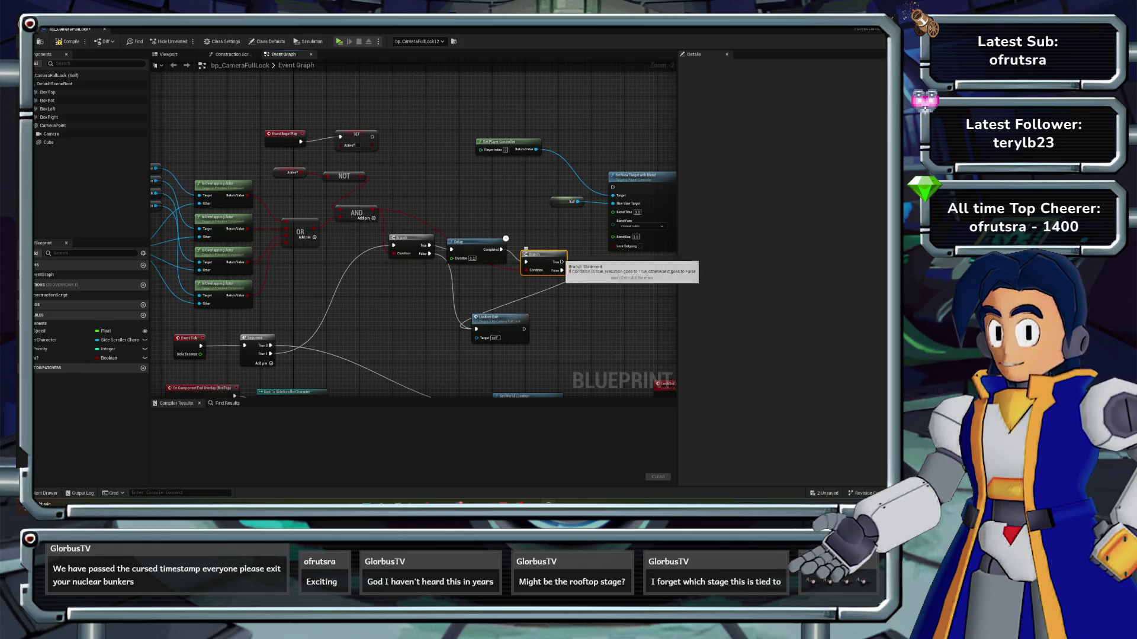
{"action": "left_click_drag", "start_coordinate": [561, 261], "coordinate": [579, 273]}
{"action": "left_click_drag", "start_coordinate": [616, 194], "coordinate": [616, 194]}
{"action": "mouse_move", "coordinate": [533, 254]}
{"action": "left_mouse_down"}
{"action": "mouse_move", "coordinate": [549, 233]}
{"action": "mouse_move", "coordinate": [621, 200]}
{"action": "mouse_move", "coordinate": [613, 188]}
{"action": "left_mouse_up"}
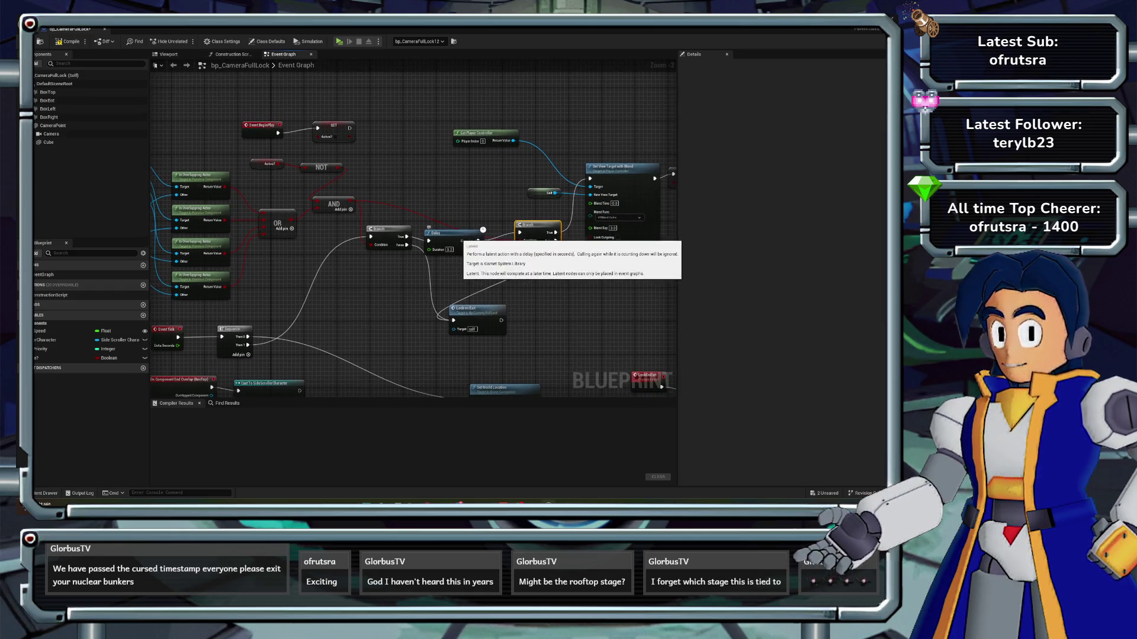
- Tidy the layout and select the Branches, Delay and Lock on Exit for copying
{"action": "left_click_drag", "start_coordinate": [482, 229], "coordinate": [486, 222]}
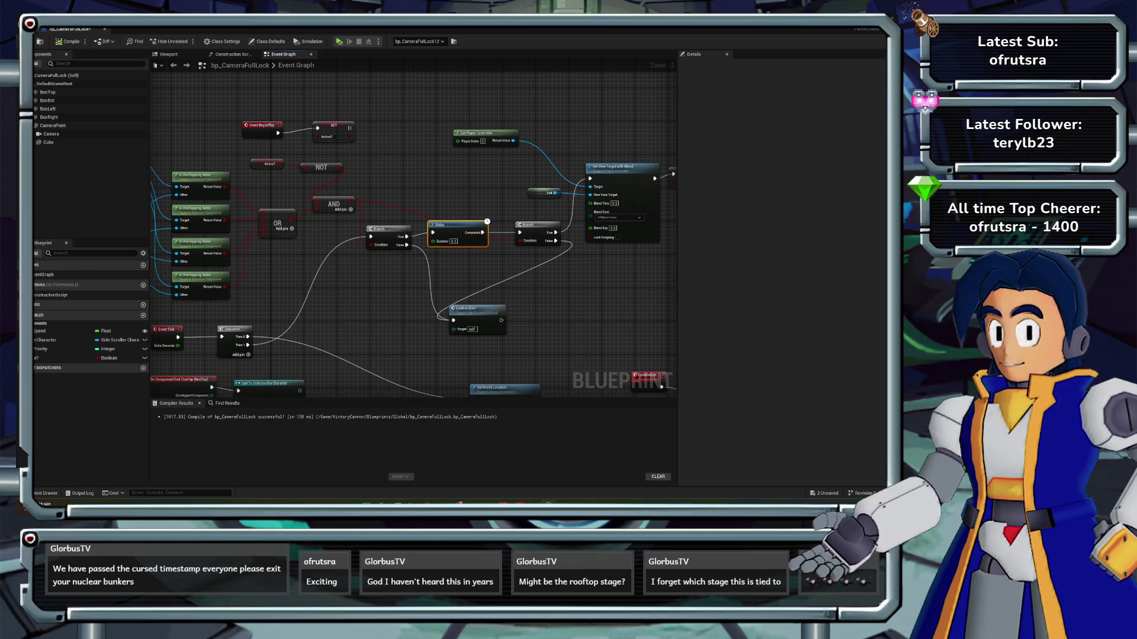
{"action": "left_click_drag", "start_coordinate": [415, 236], "coordinate": [399, 226]}
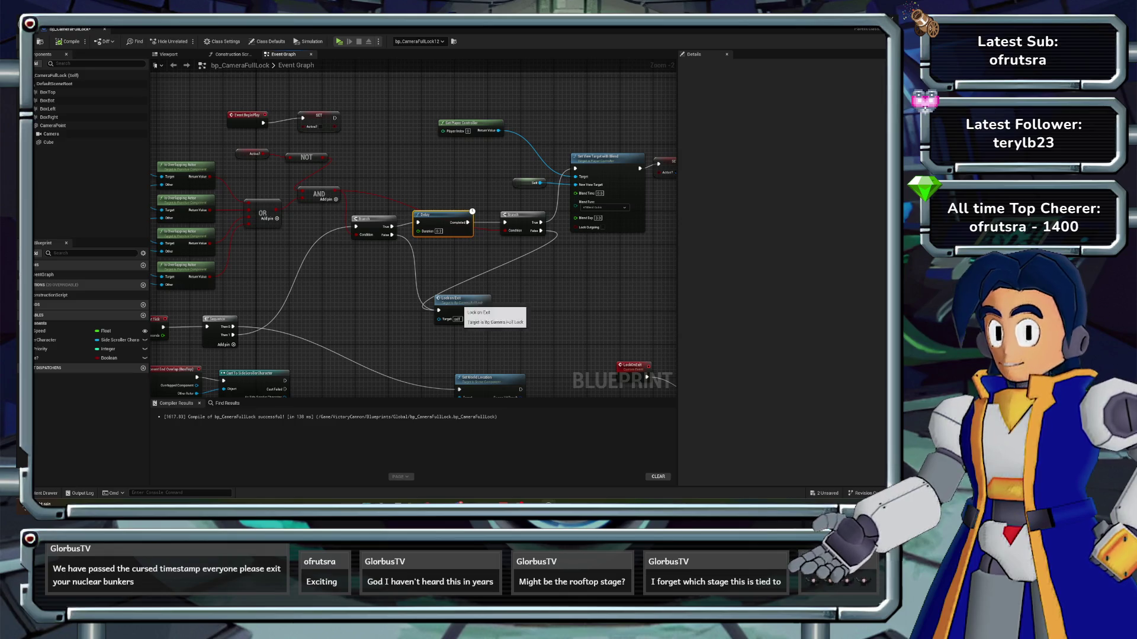
{"action": "mouse_move", "coordinate": [439, 295]}
{"action": "left_mouse_down"}
{"action": "mouse_move", "coordinate": [497, 300]}
{"action": "mouse_move", "coordinate": [447, 286]}
{"action": "left_mouse_up"}
{"action": "mouse_move", "coordinate": [385, 326]}
{"action": "left_mouse_down"}
{"action": "mouse_move", "coordinate": [545, 213]}
{"action": "mouse_move", "coordinate": [531, 211]}
{"action": "left_mouse_up"}
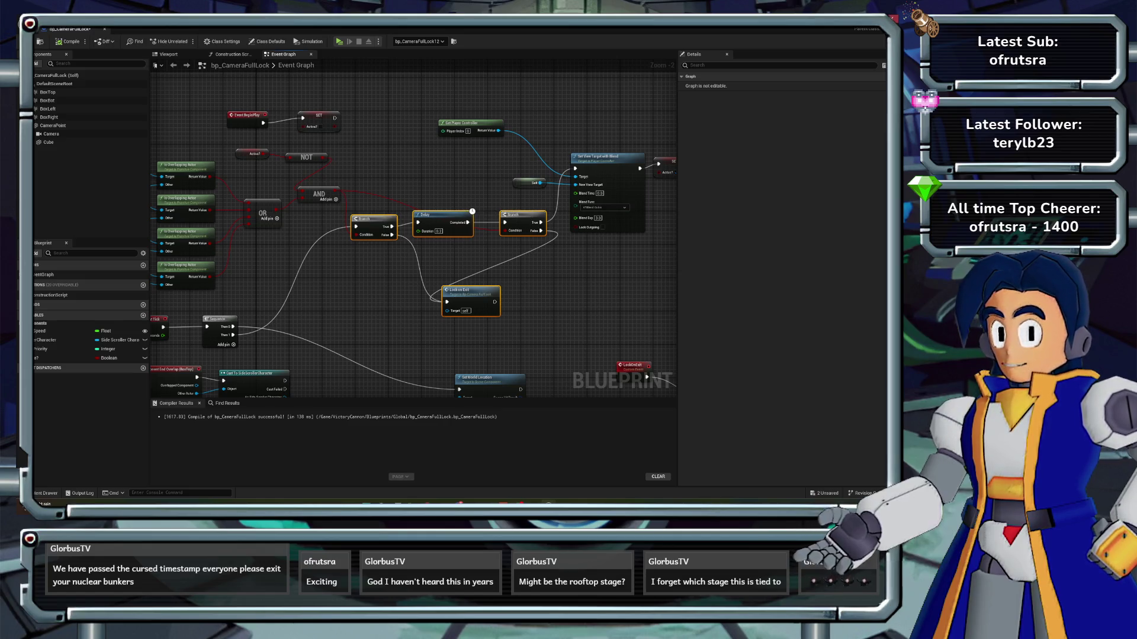
{"action": "key", "text": "alt+Tab"}
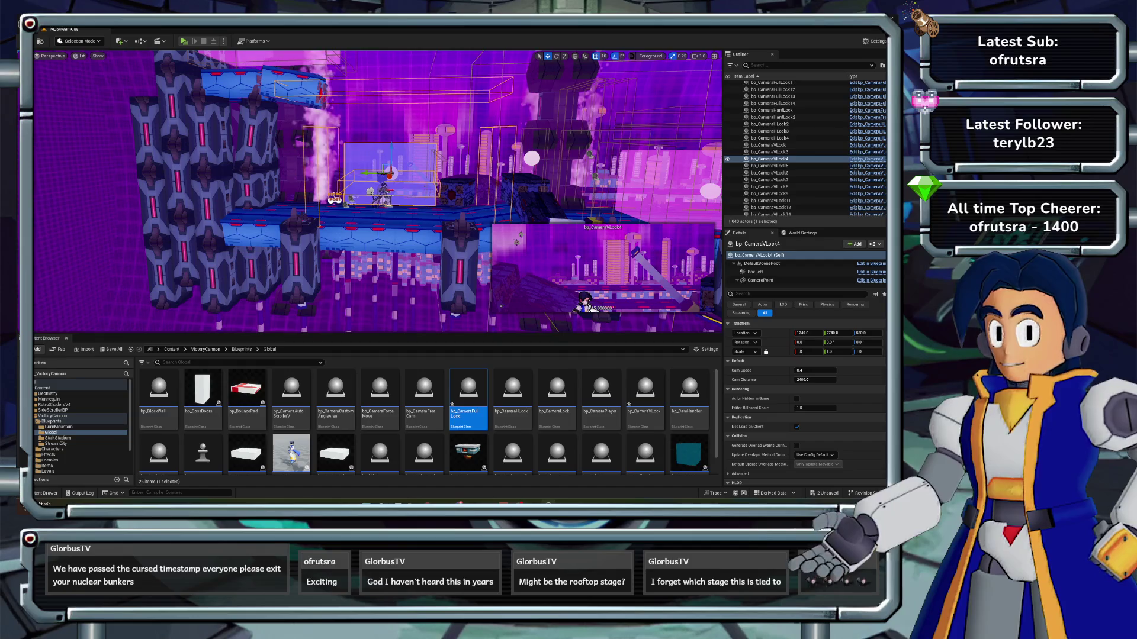
- Paste the copied nodes into bp_CameraVLock and plug Cam Speed into Blend Time
{"action": "double_click", "coordinate": [645, 394]}
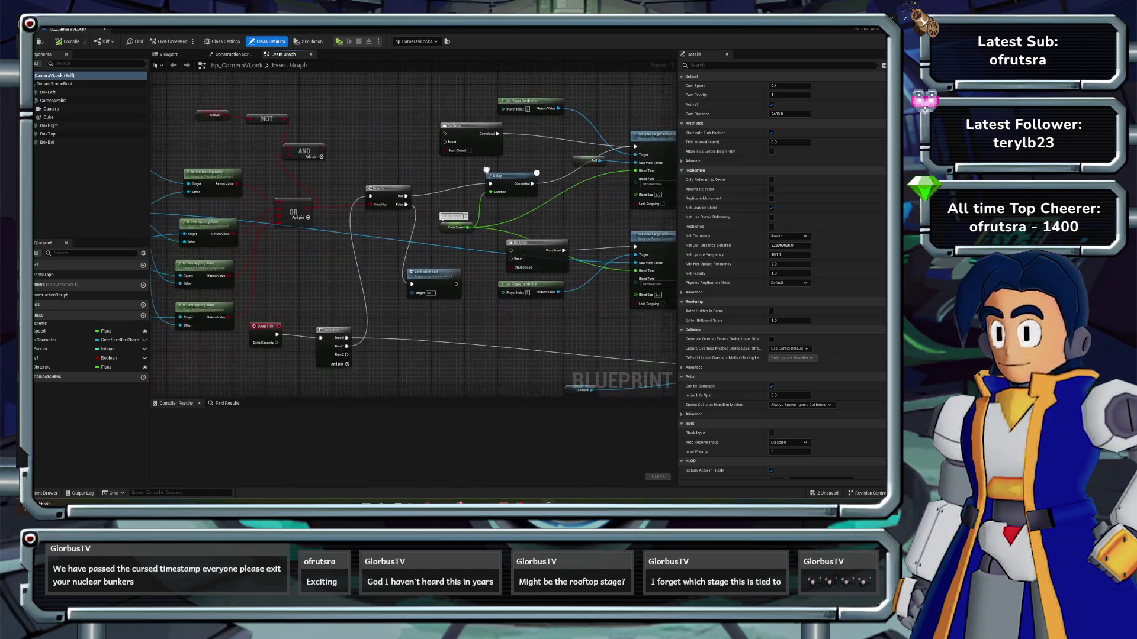
{"action": "key", "text": "ctrl+v"}
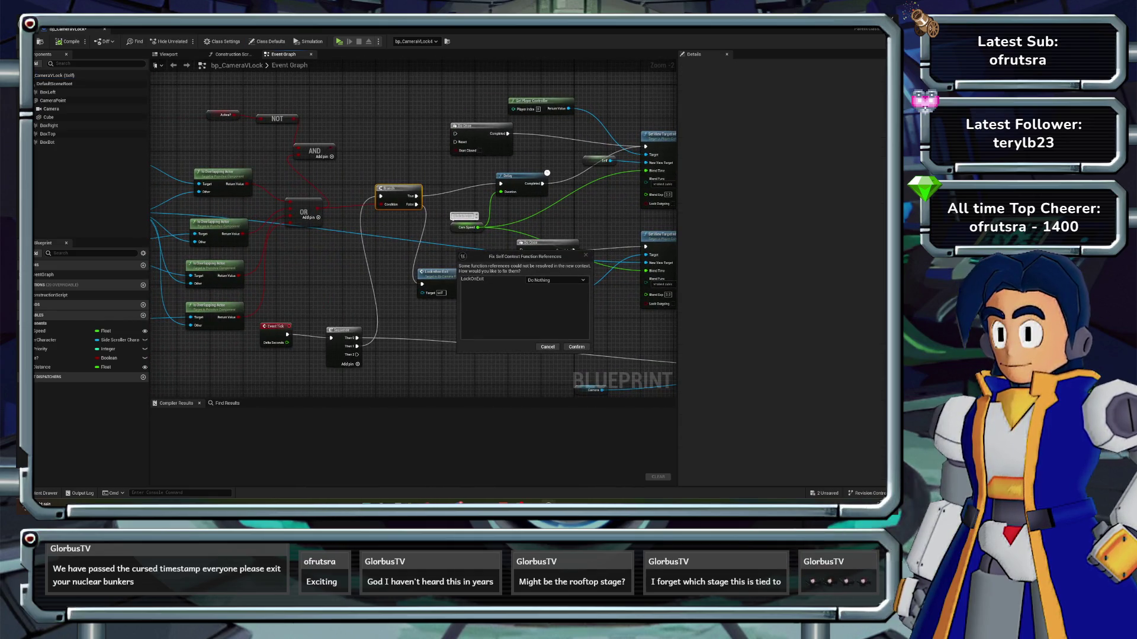
{"action": "key", "text": "Return"}
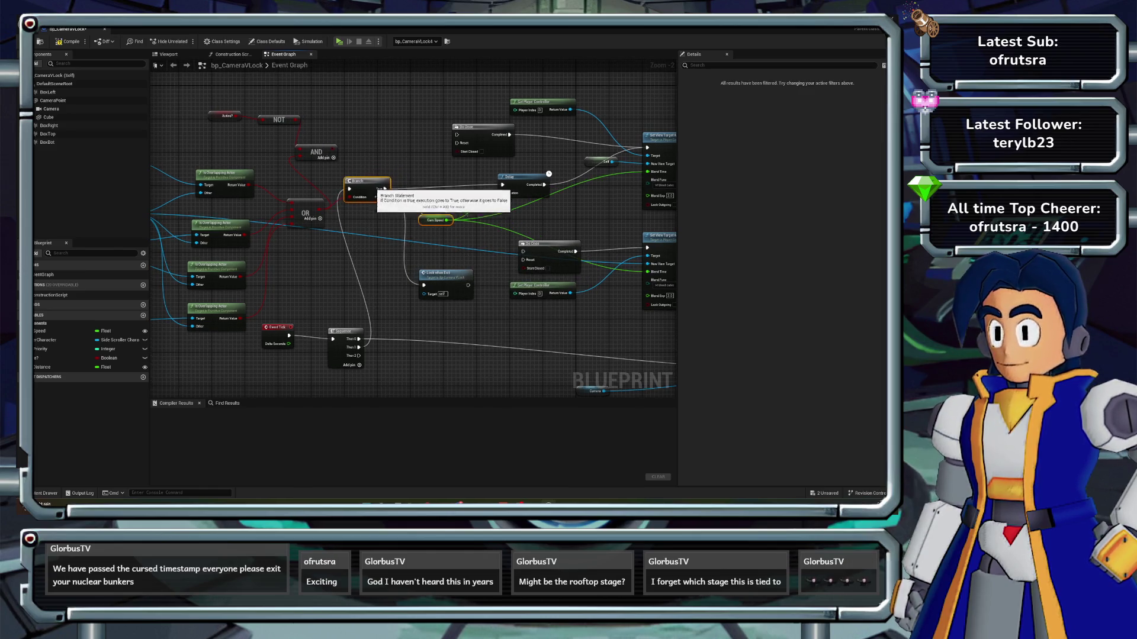
{"action": "left_click_drag", "start_coordinate": [392, 181], "coordinate": [367, 181]}
{"action": "left_click", "coordinate": [437, 219]}
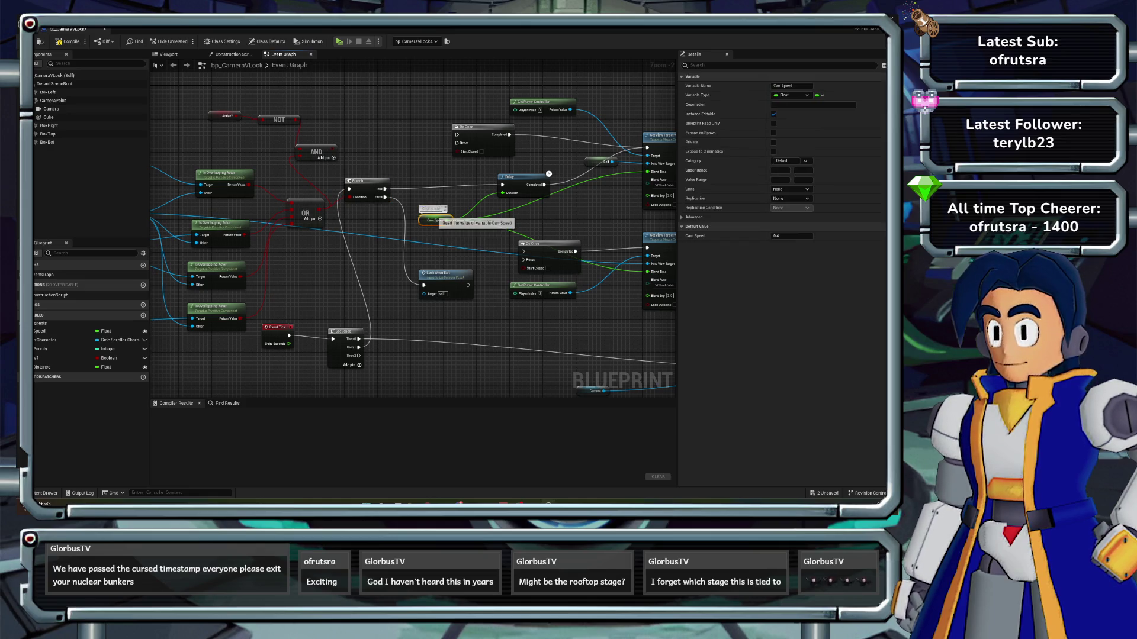
{"action": "left_click", "coordinate": [503, 193], "text": "alt"}
{"action": "left_click_drag", "start_coordinate": [435, 220], "coordinate": [554, 220]}
{"action": "mouse_move", "coordinate": [515, 177]}
{"action": "left_mouse_down"}
{"action": "mouse_move", "coordinate": [428, 189]}
{"action": "mouse_move", "coordinate": [500, 178]}
{"action": "mouse_move", "coordinate": [474, 178]}
{"action": "mouse_move", "coordinate": [485, 200]}
{"action": "mouse_move", "coordinate": [648, 147]}
{"action": "left_mouse_up"}
- Insert a Branch after the Delay, wire its False to Lock on Exit, and compile
{"action": "type", "text": "branch"}
{"action": "key", "text": "Return"}
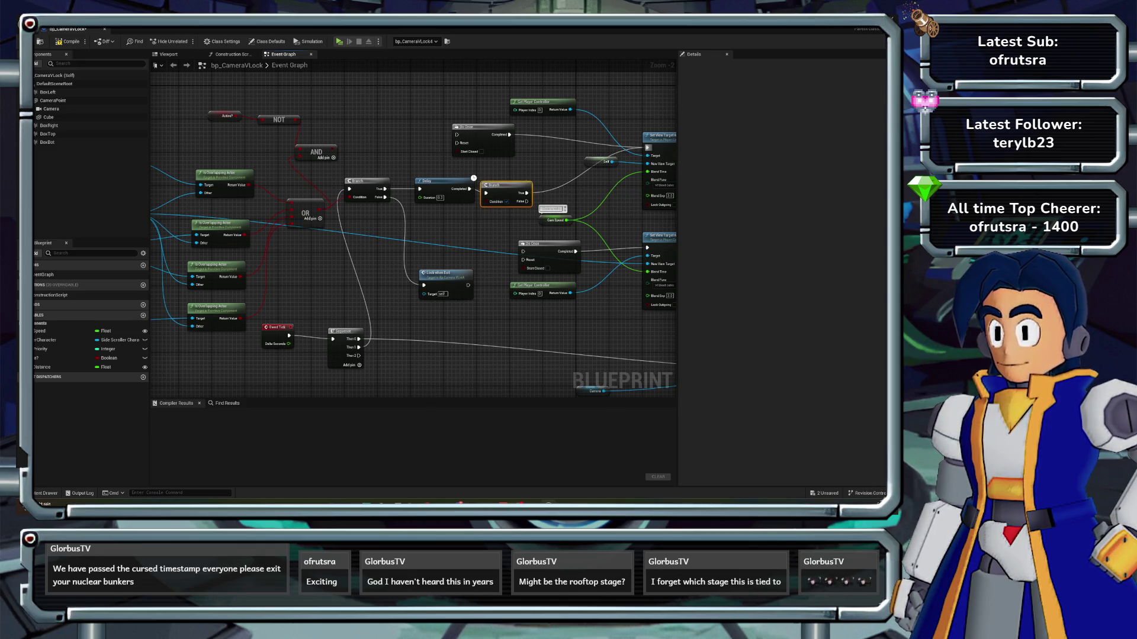
{"action": "mouse_move", "coordinate": [306, 212]}
{"action": "left_mouse_down"}
{"action": "mouse_move", "coordinate": [321, 230]}
{"action": "mouse_move", "coordinate": [492, 219]}
{"action": "mouse_move", "coordinate": [485, 201]}
{"action": "mouse_move", "coordinate": [523, 261]}
{"action": "mouse_move", "coordinate": [436, 261]}
{"action": "mouse_move", "coordinate": [421, 285]}
{"action": "left_mouse_up"}
{"action": "key", "text": "Escape"}
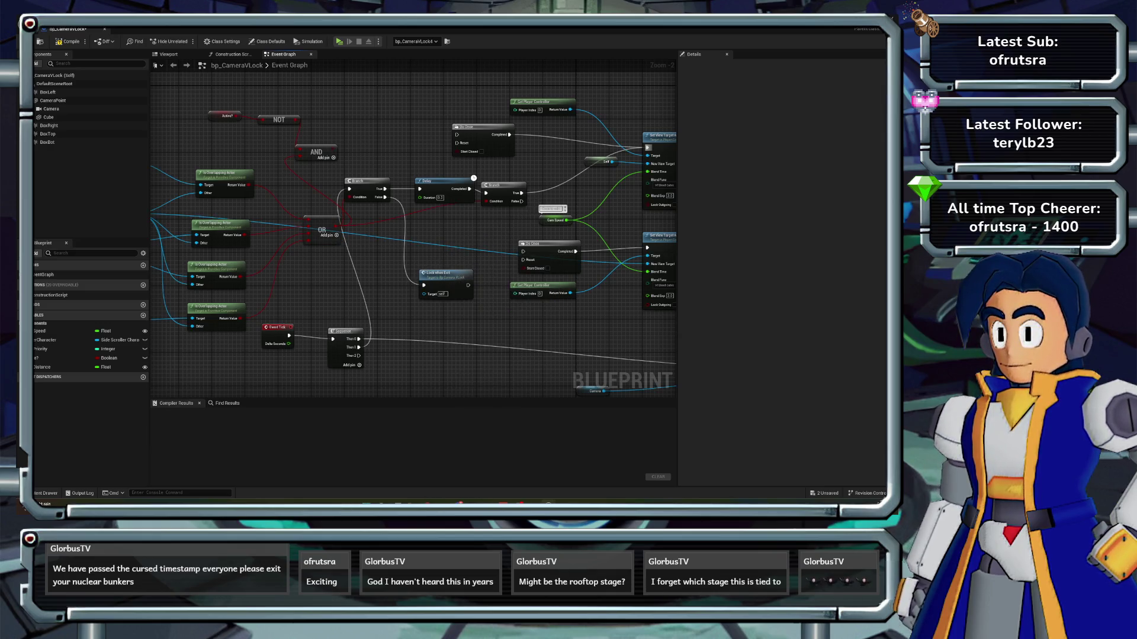
{"action": "mouse_move", "coordinate": [521, 201]}
{"action": "left_mouse_down"}
{"action": "mouse_move", "coordinate": [421, 255]}
{"action": "mouse_move", "coordinate": [424, 285]}
{"action": "left_mouse_up"}
{"action": "left_click", "coordinate": [68, 42]}
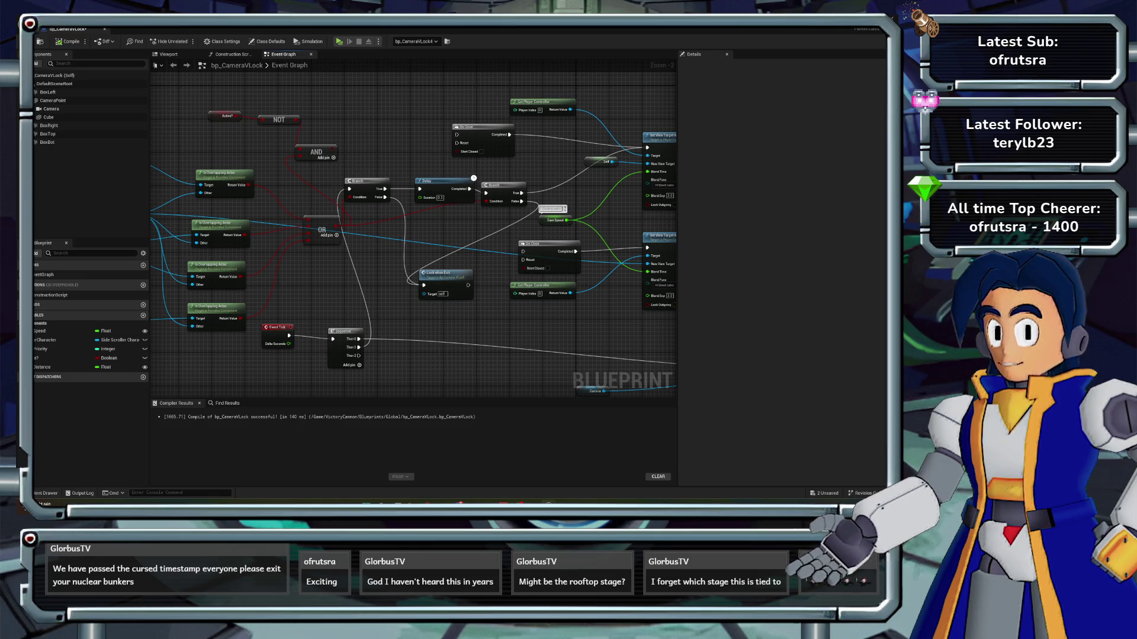
{"action": "mouse_move", "coordinate": [473, 177]}
{"action": "left_mouse_down"}
{"action": "mouse_move", "coordinate": [491, 192]}
{"action": "mouse_move", "coordinate": [465, 183]}
{"action": "left_mouse_up"}
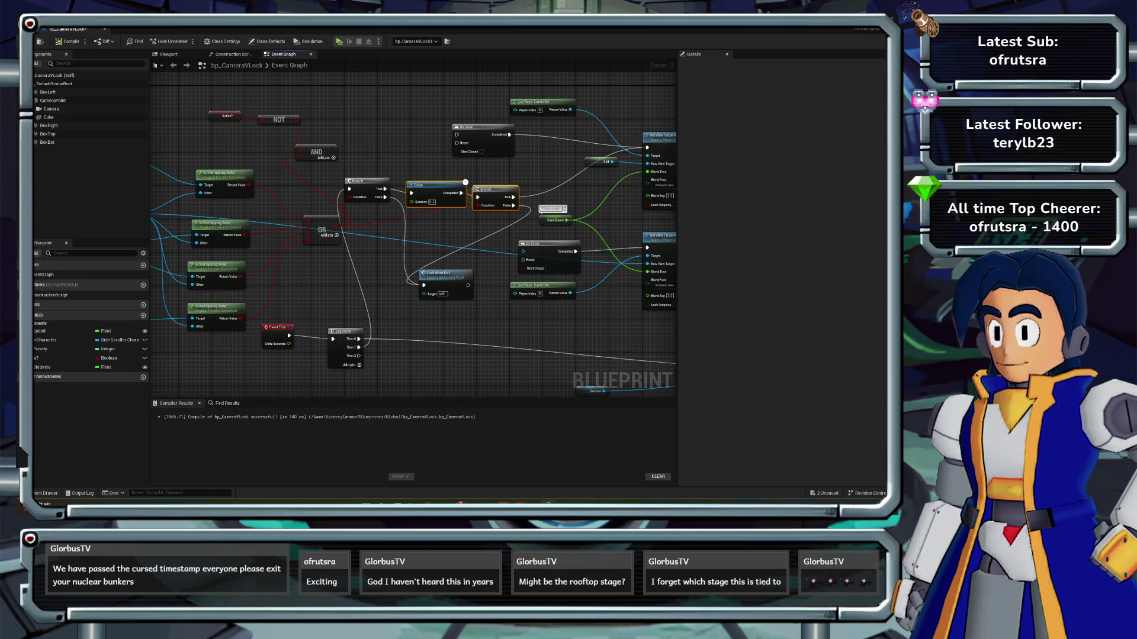
{"action": "key", "text": "alt+Tab"}
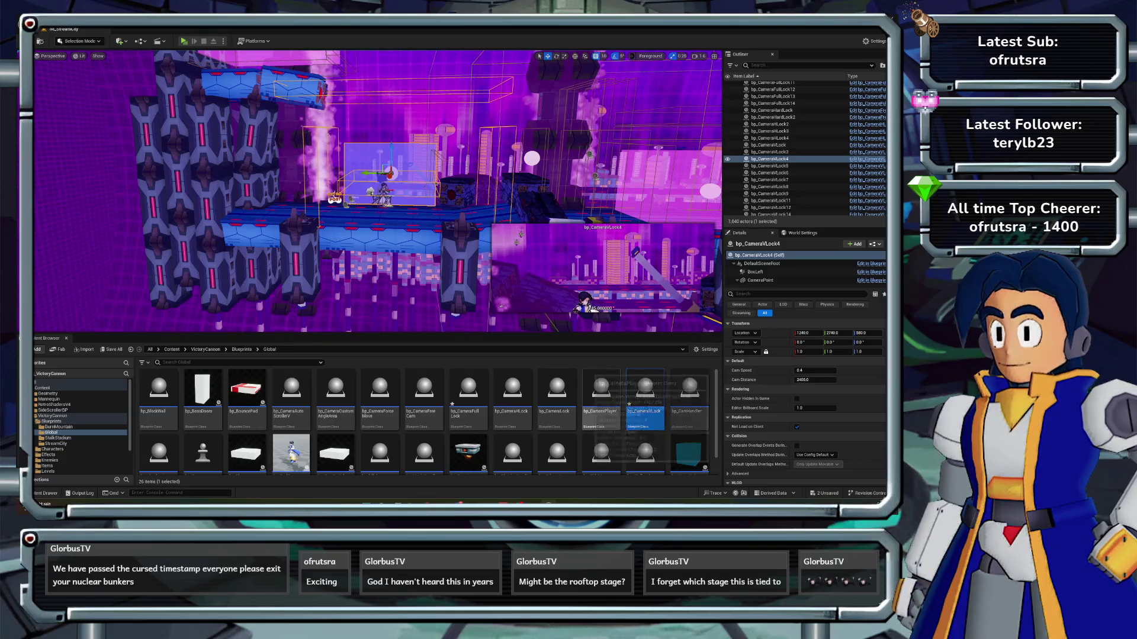
- In bp_CameraHLock, add a Delay node after the Branch's True output
{"action": "double_click", "coordinate": [513, 393]}
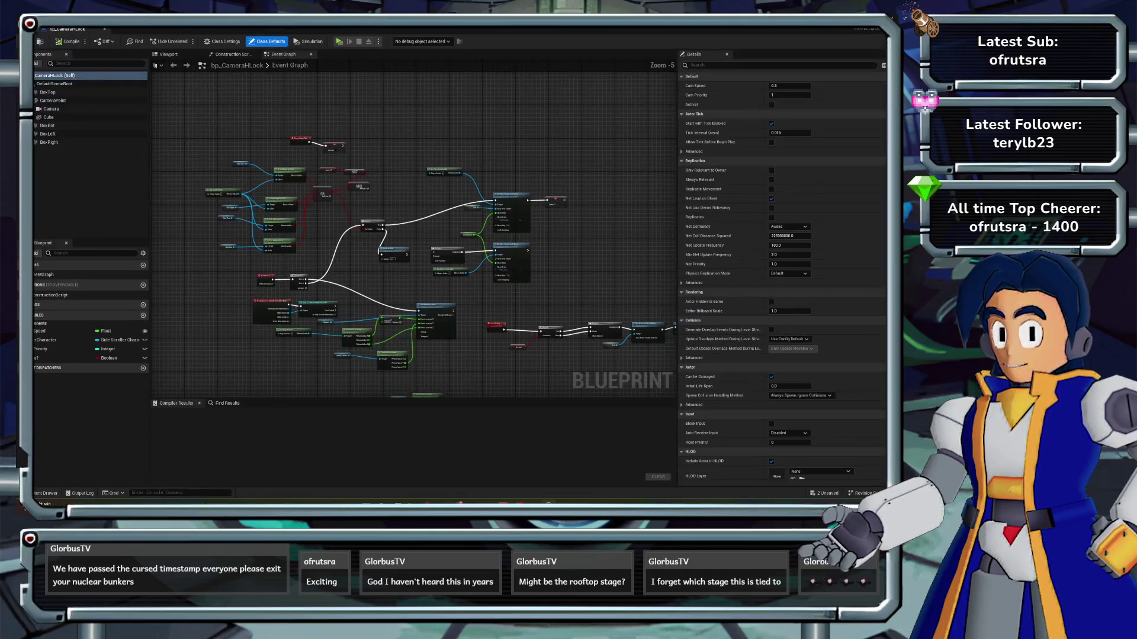
{"action": "scroll", "coordinate": [416, 260], "scroll_direction": "up", "scroll_amount": 2}
{"action": "mouse_move", "coordinate": [323, 191]}
{"action": "left_mouse_down"}
{"action": "mouse_move", "coordinate": [294, 187]}
{"action": "mouse_move", "coordinate": [350, 194]}
{"action": "left_mouse_up"}
{"action": "type", "text": "delay"}
{"action": "key", "text": "Return"}
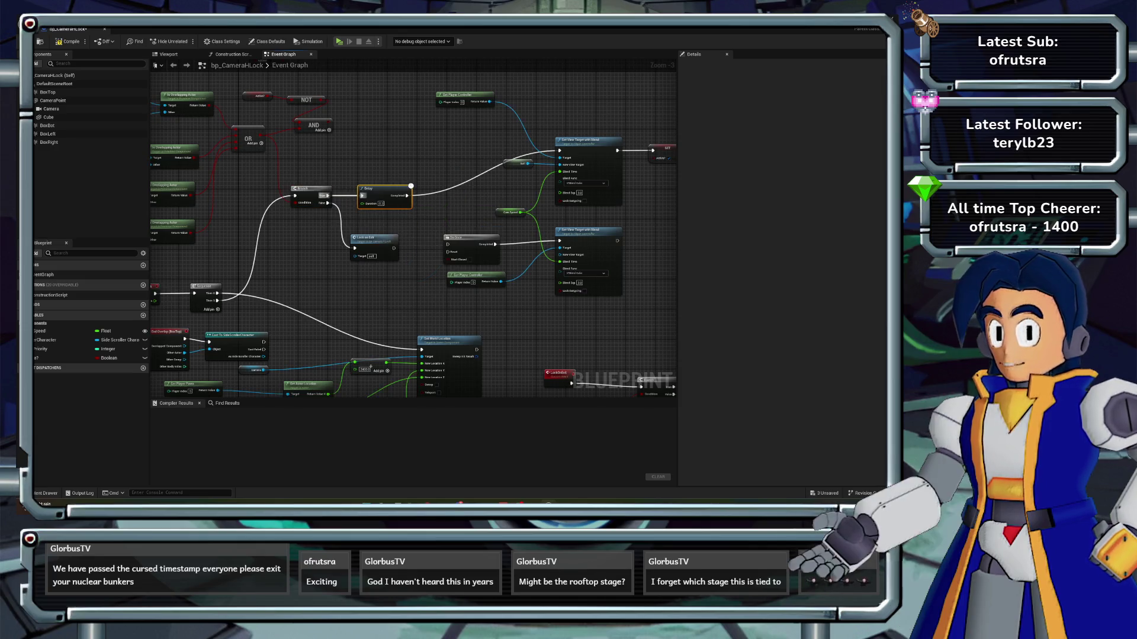
- Route the Delay through a second Branch with the OR result as its Condition, then compile
{"action": "left_click", "coordinate": [403, 161]}
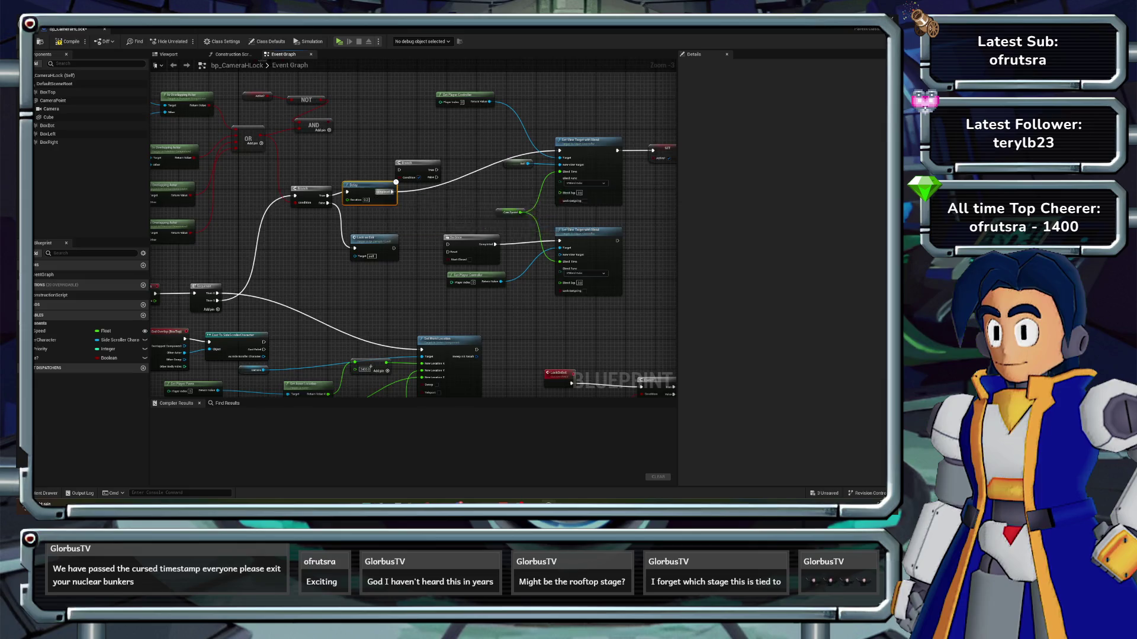
{"action": "scroll", "coordinate": [431, 199], "scroll_direction": "up", "scroll_amount": 2}
{"action": "mouse_move", "coordinate": [414, 155]}
{"action": "left_mouse_down"}
{"action": "mouse_move", "coordinate": [428, 177]}
{"action": "mouse_move", "coordinate": [418, 188]}
{"action": "mouse_move", "coordinate": [611, 139]}
{"action": "left_mouse_up"}
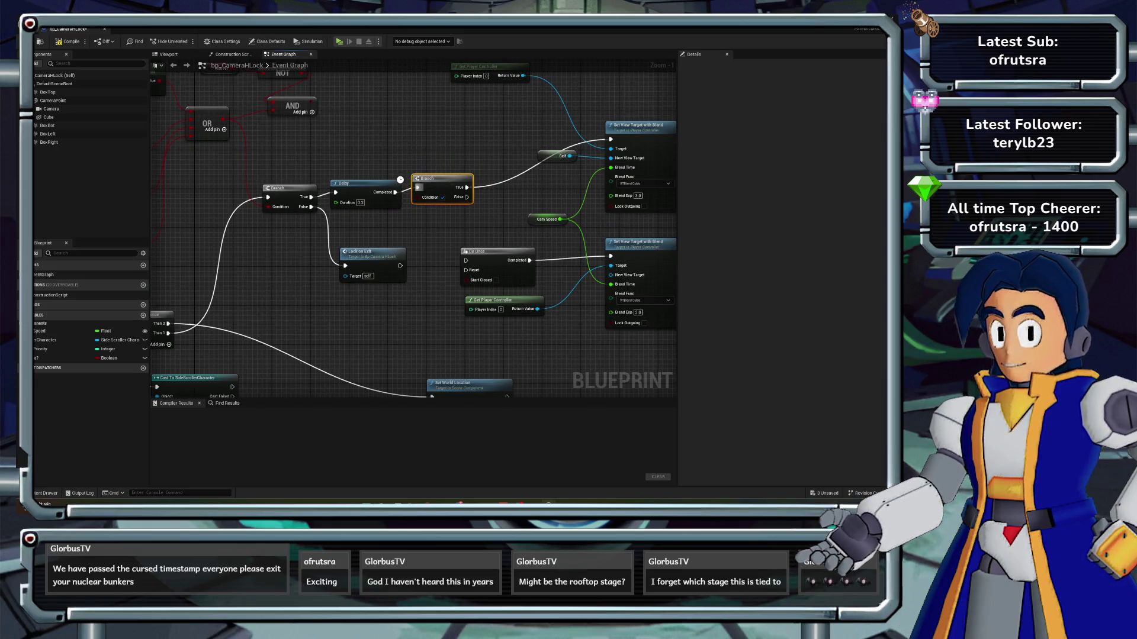
{"action": "scroll", "coordinate": [387, 153], "scroll_direction": "down", "scroll_amount": 1}
{"action": "left_click_drag", "start_coordinate": [387, 152], "coordinate": [391, 165]}
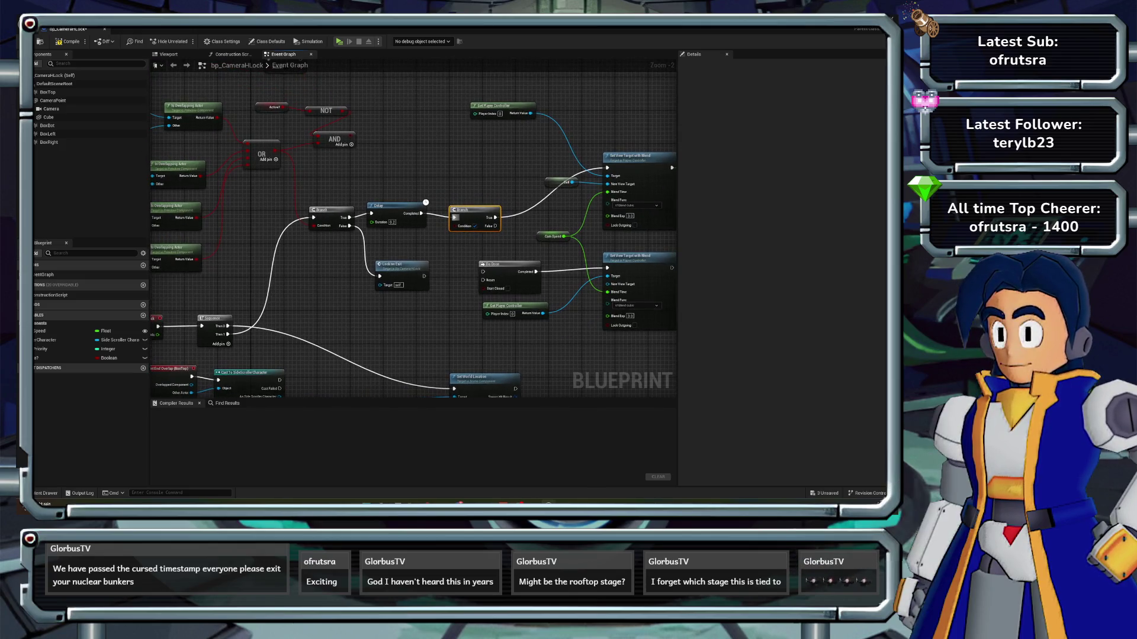
{"action": "mouse_move", "coordinate": [275, 159]}
{"action": "left_mouse_down"}
{"action": "mouse_move", "coordinate": [414, 236]}
{"action": "mouse_move", "coordinate": [456, 227]}
{"action": "mouse_move", "coordinate": [366, 269]}
{"action": "mouse_move", "coordinate": [374, 276]}
{"action": "left_mouse_up"}
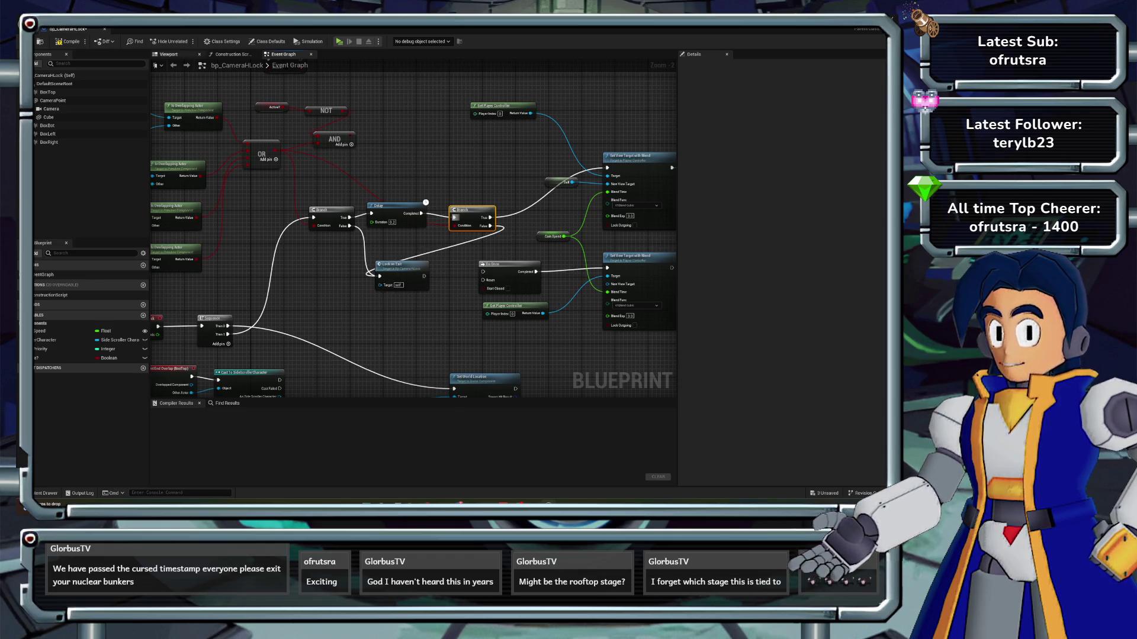
{"action": "left_click", "coordinate": [68, 42]}
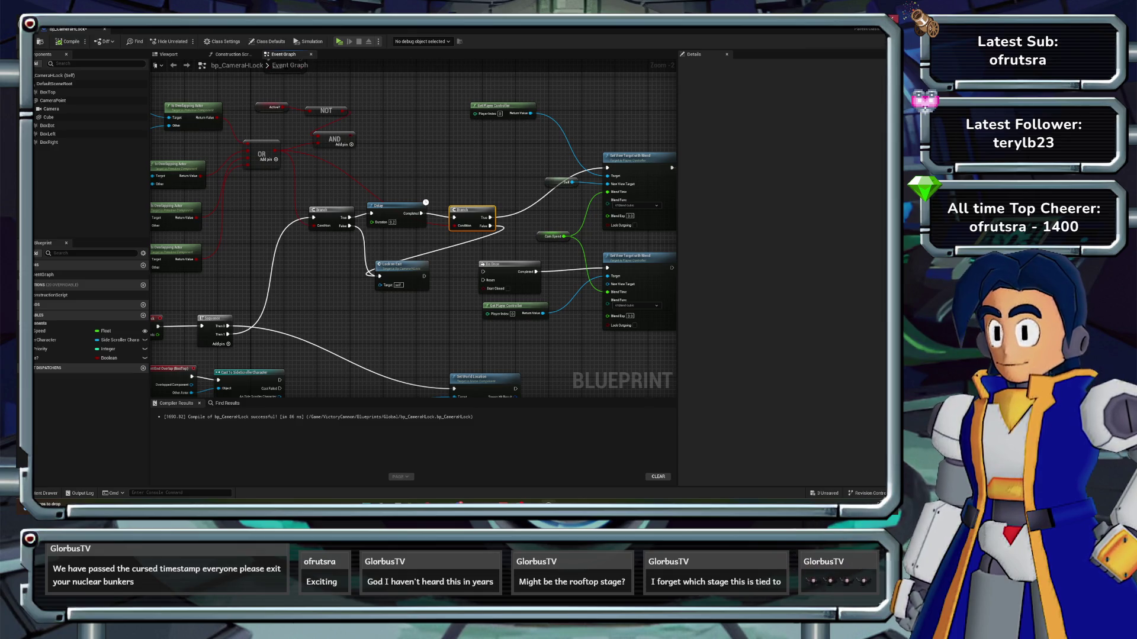
{"action": "key", "text": "alt+Tab"}
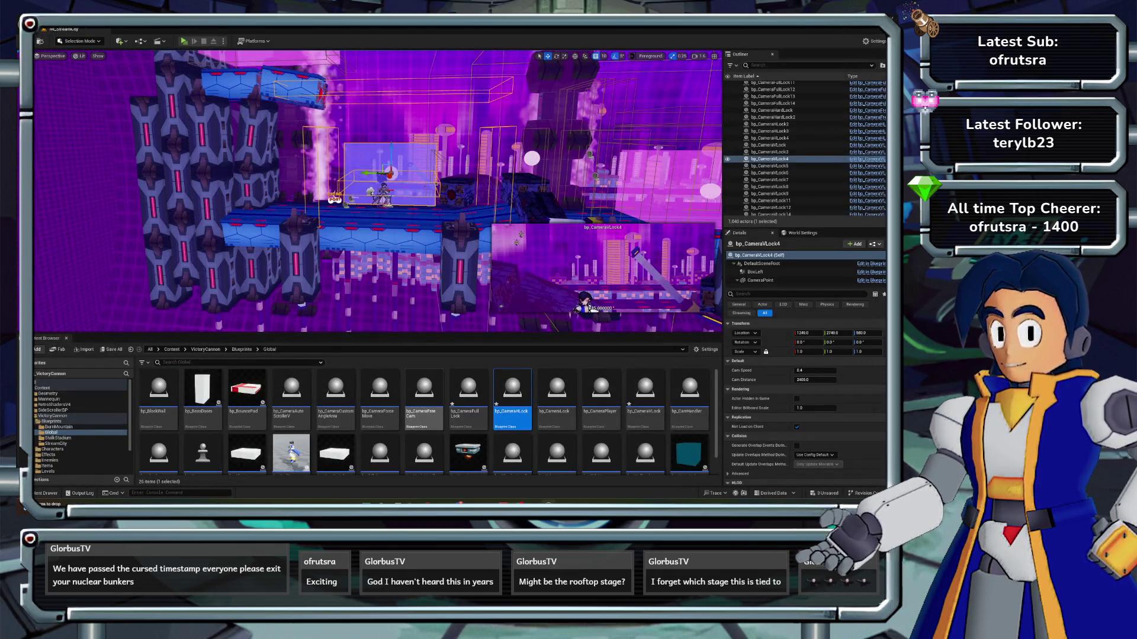
- In bp_CameraFreeCam, tidy the Lock on Exit node, compile, and delete the Active?, NOT and AND nodes
{"action": "double_click", "coordinate": [424, 394]}
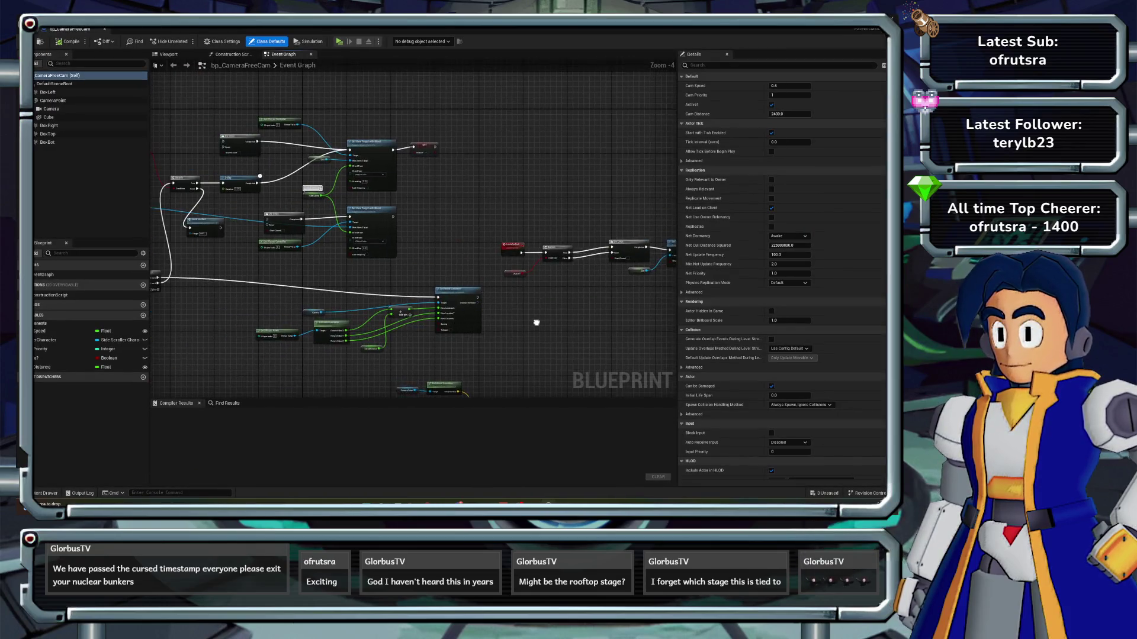
{"action": "left_click_drag", "start_coordinate": [536, 322], "coordinate": [676, 367]}
{"action": "scroll", "coordinate": [228, 249], "scroll_direction": "up", "scroll_amount": 2}
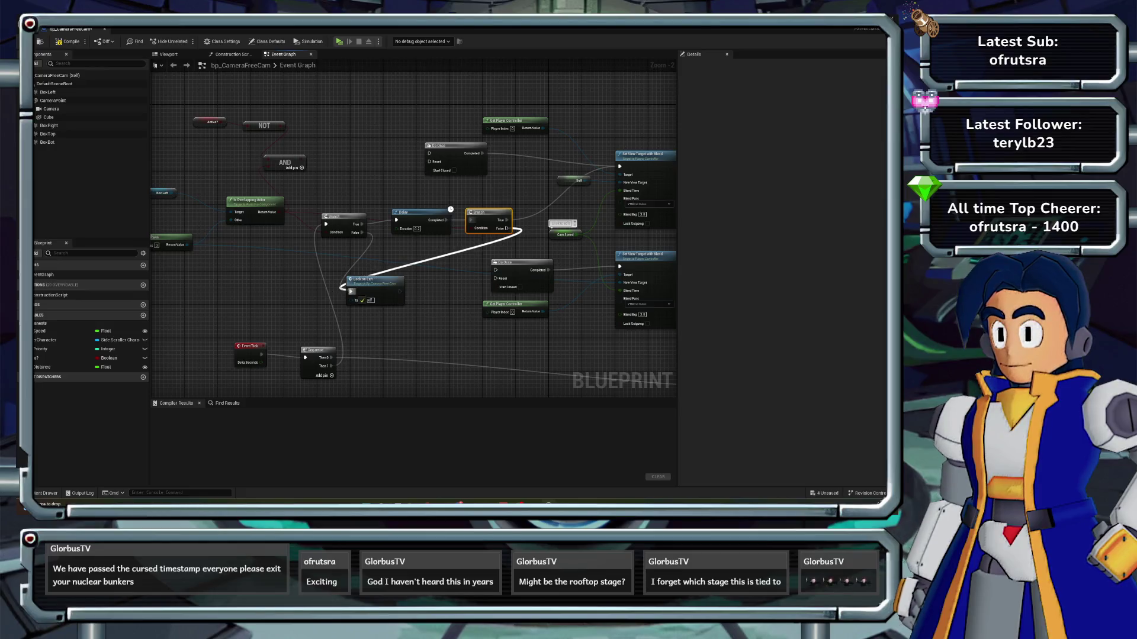
{"action": "left_click_drag", "start_coordinate": [414, 293], "coordinate": [394, 285]}
{"action": "left_click", "coordinate": [68, 42]}
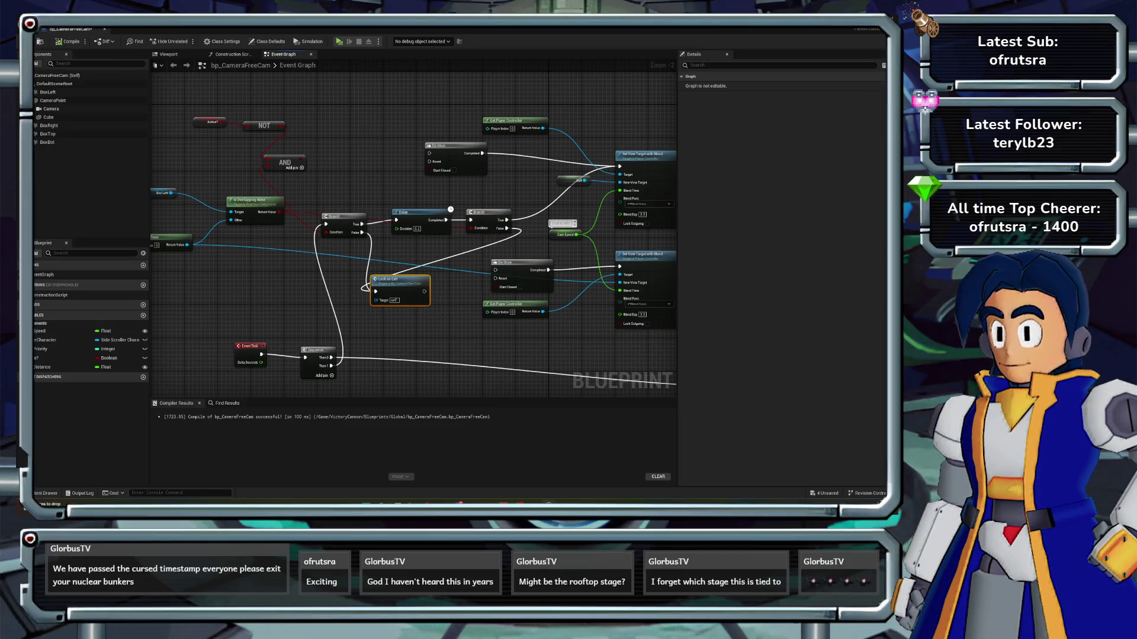
{"action": "left_click_drag", "start_coordinate": [350, 175], "coordinate": [186, 110]}
{"action": "key", "text": "Delete"}
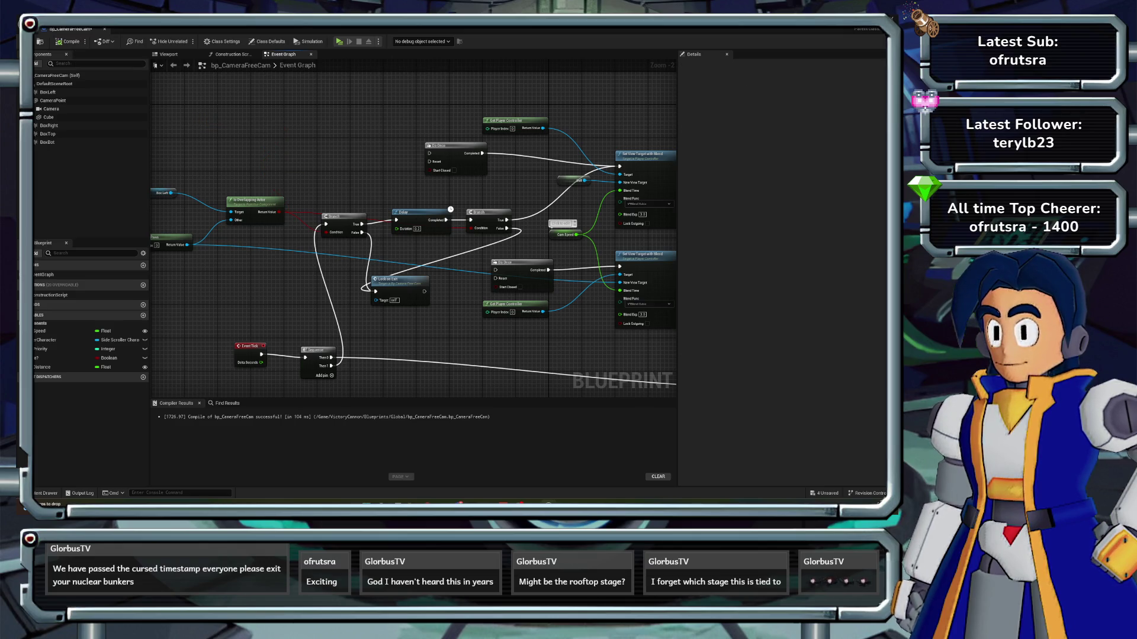
- Delete bp_CameraFullLock's Active?, NOT and AND nodes and compile, then open bp_CameraHLock
{"action": "double_click", "coordinate": [464, 410]}
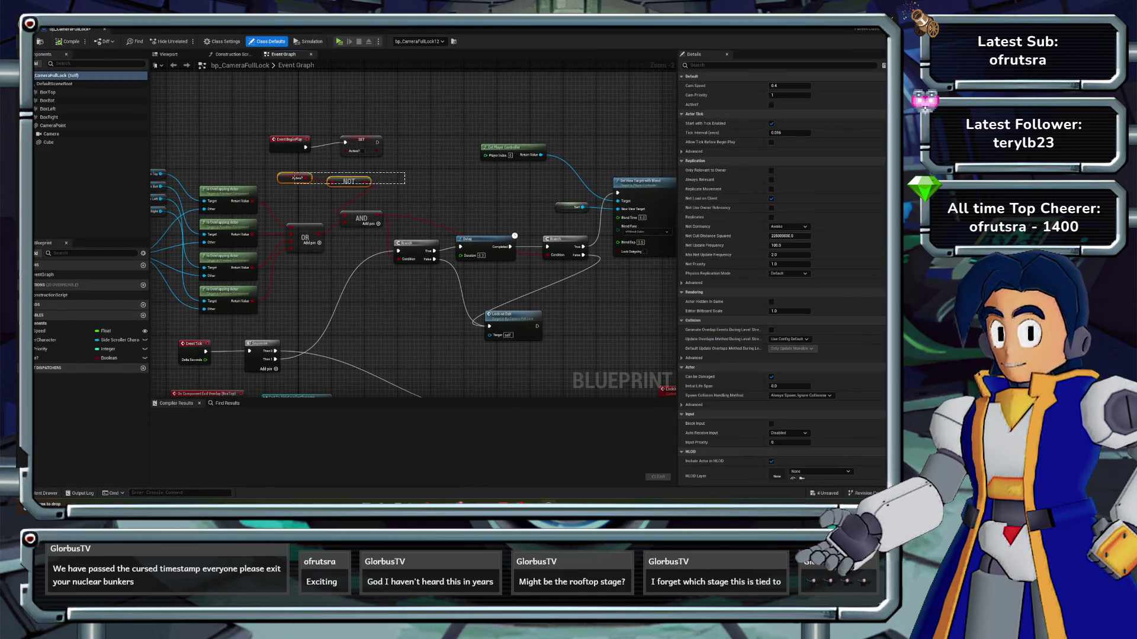
{"action": "mouse_move", "coordinate": [405, 173]}
{"action": "left_mouse_down"}
{"action": "mouse_move", "coordinate": [294, 184]}
{"action": "mouse_move", "coordinate": [299, 220]}
{"action": "left_mouse_up"}
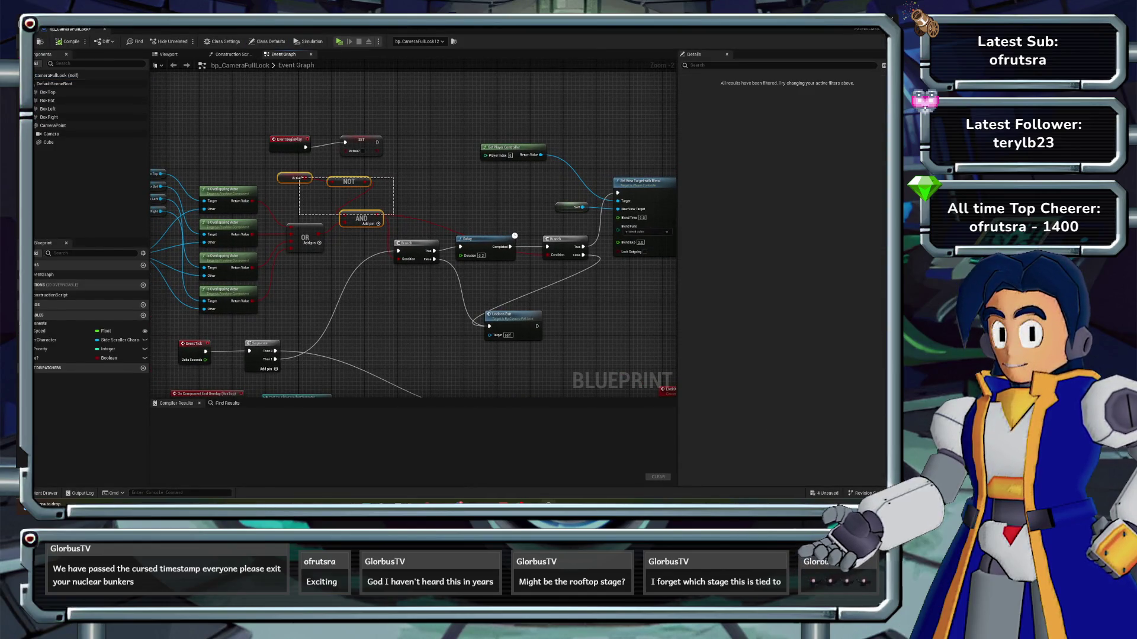
{"action": "key", "text": "Delete"}
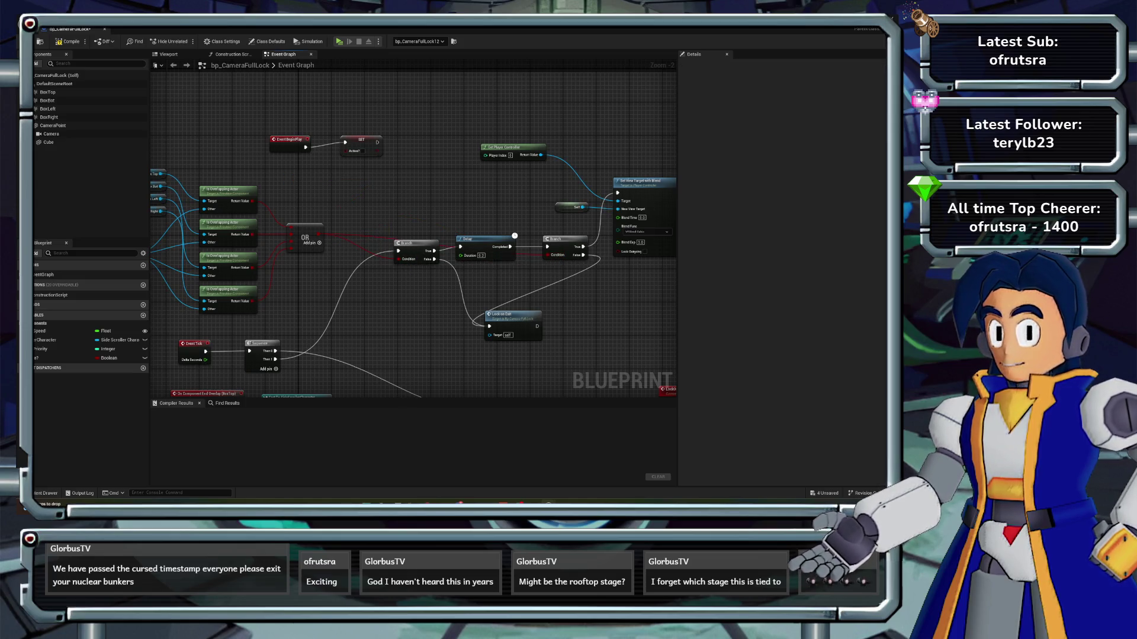
{"action": "left_click", "coordinate": [68, 42]}
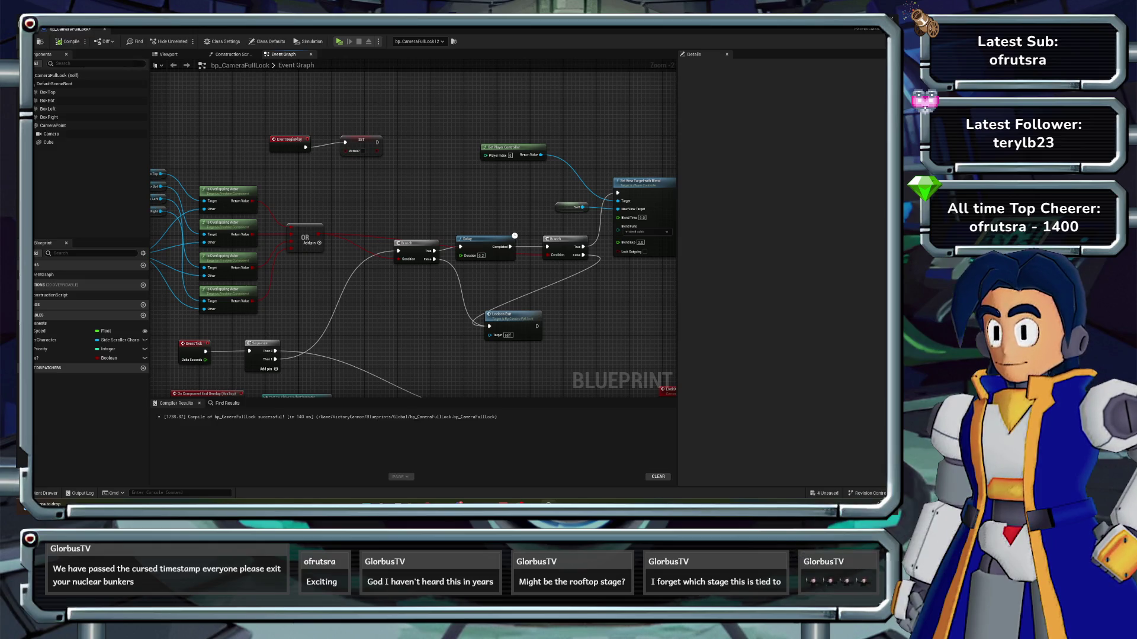
{"action": "left_click_drag", "start_coordinate": [414, 237], "coordinate": [382, 235]}
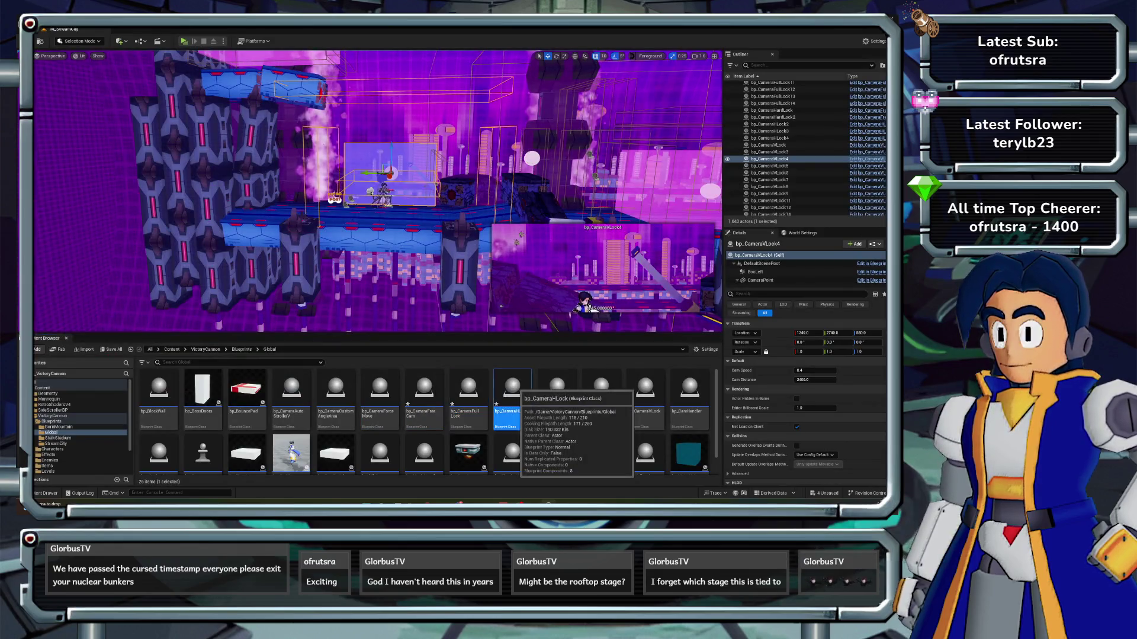
{"action": "double_click", "coordinate": [470, 408]}
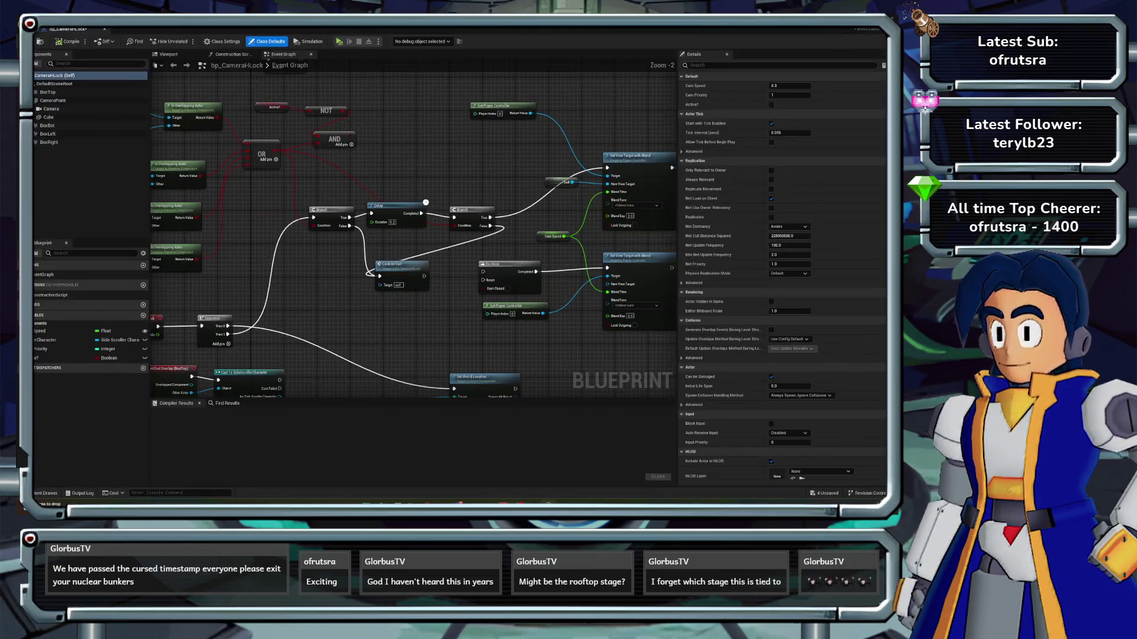
- Delete the Active?, NOT and AND nodes from bp_CameraHLock and bp_CameraVLock, compiling and saving them
{"action": "left_click_drag", "start_coordinate": [415, 237], "coordinate": [466, 290]}
{"action": "key", "text": "Delete"}
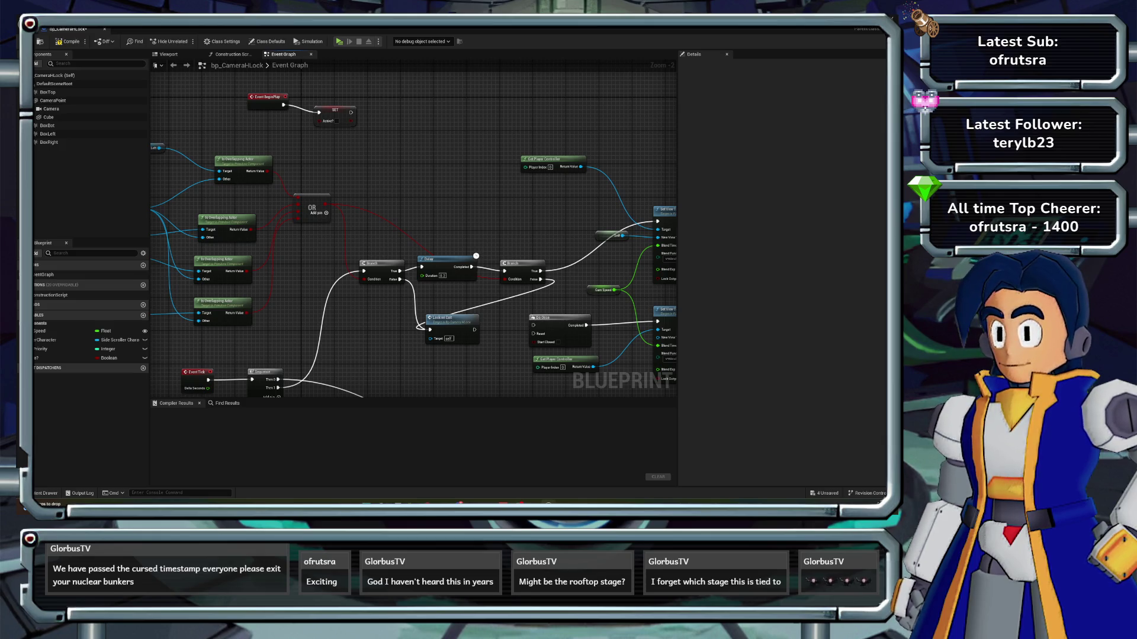
{"action": "left_click", "coordinate": [67, 42]}
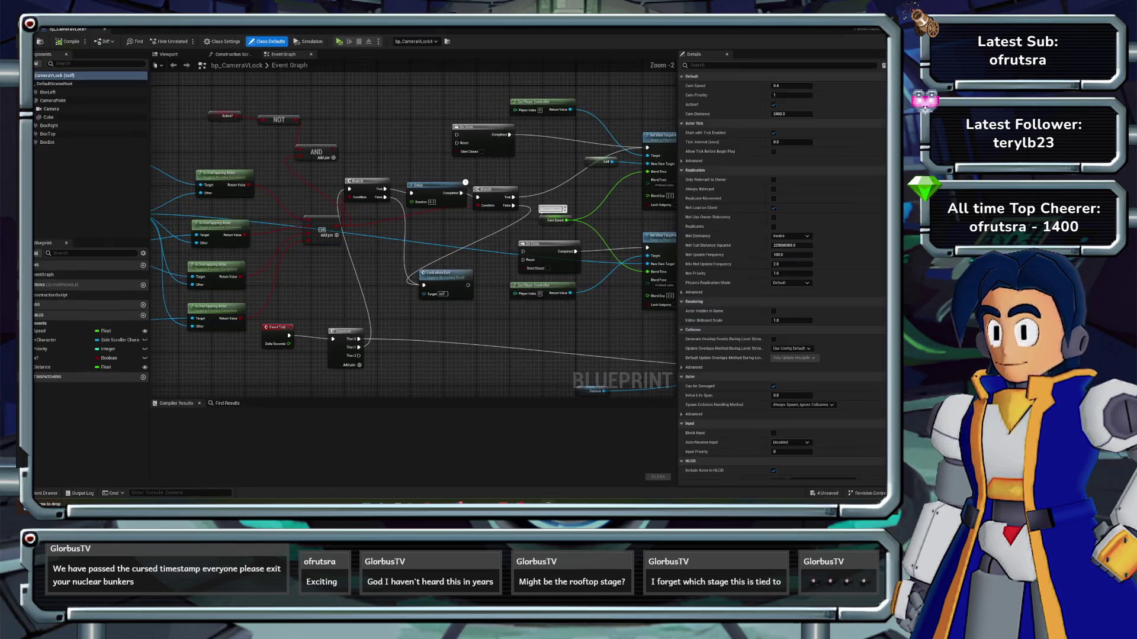
{"action": "key", "text": "Delete"}
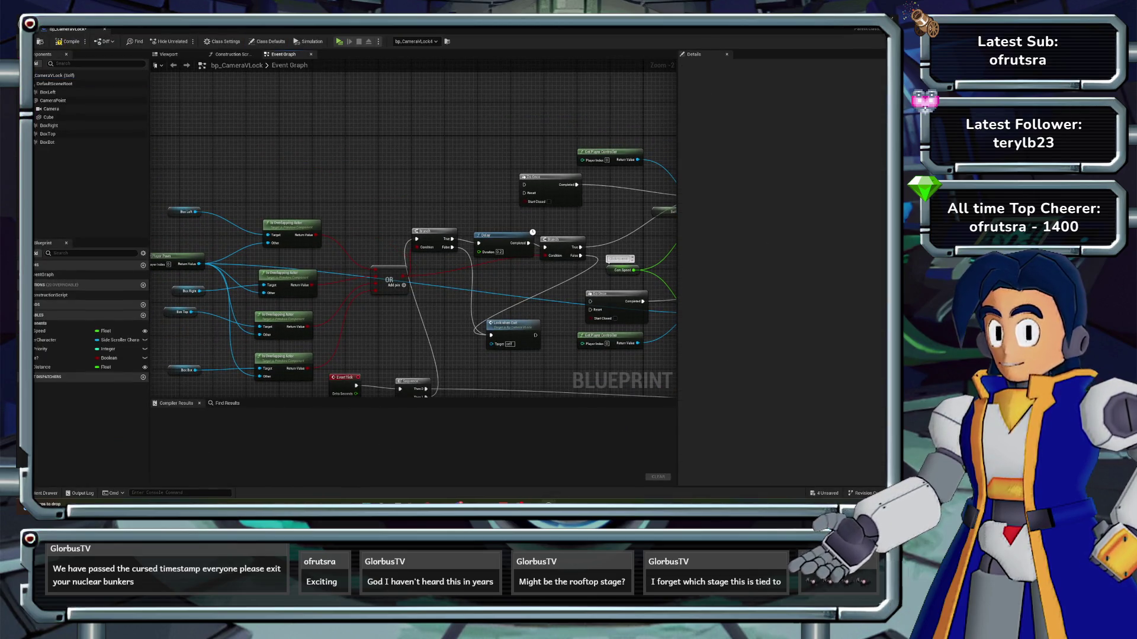
{"action": "key", "text": "ctrl+s"}
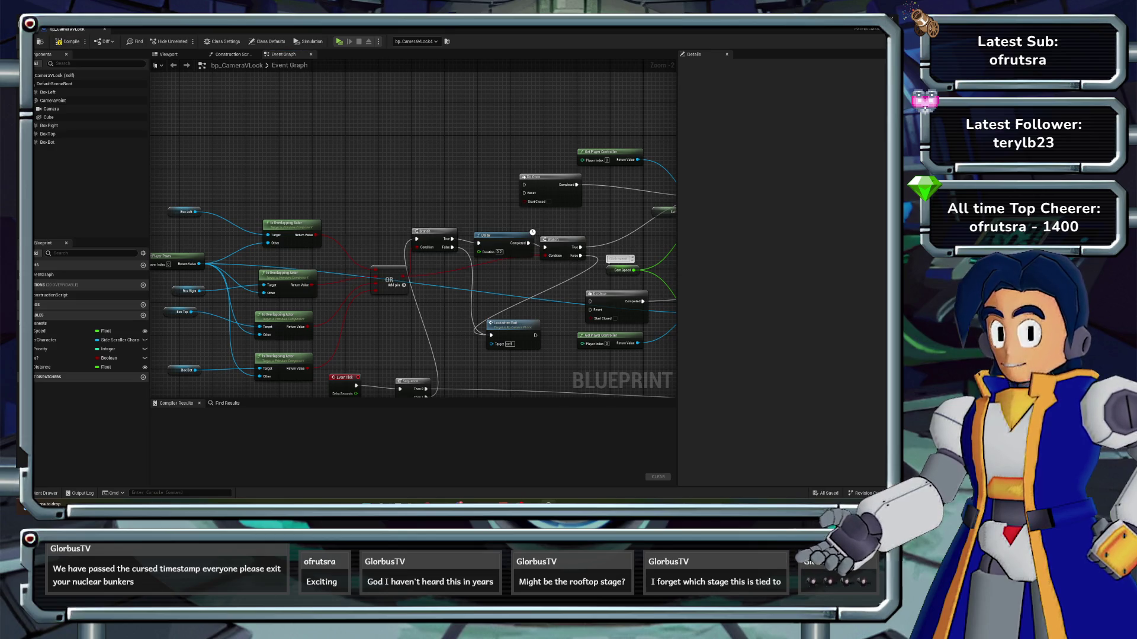
{"action": "key", "text": "F7"}
{"action": "key", "text": "alt+Tab"}
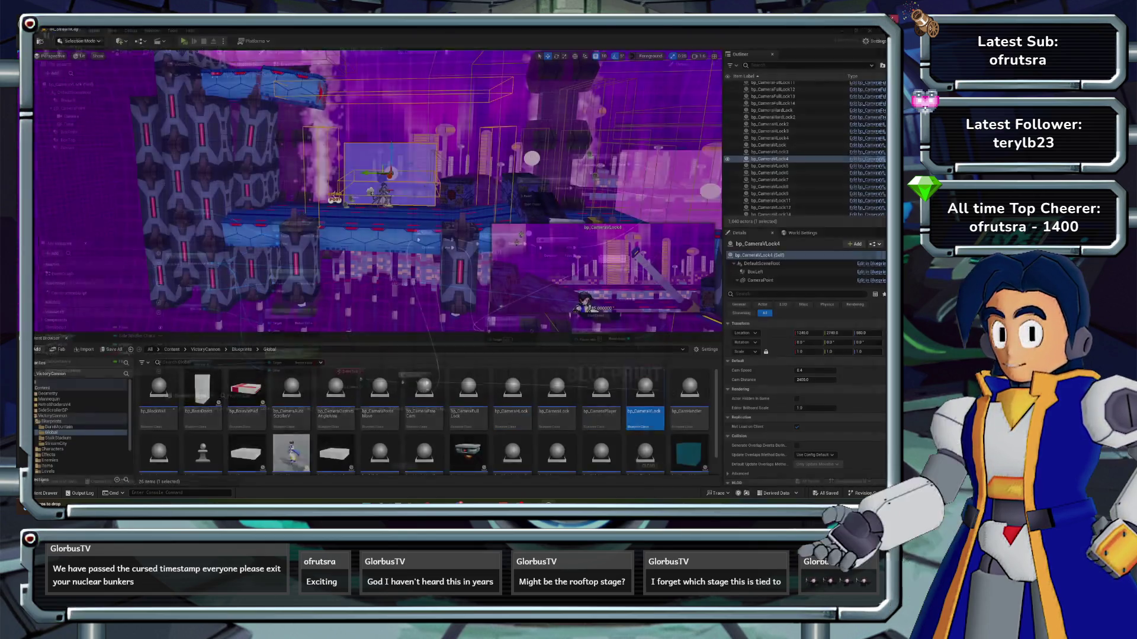
- Play-test the level up to the boss robot's READY intro, stop, and close the warnings log
{"action": "key", "text": "alt+p"}
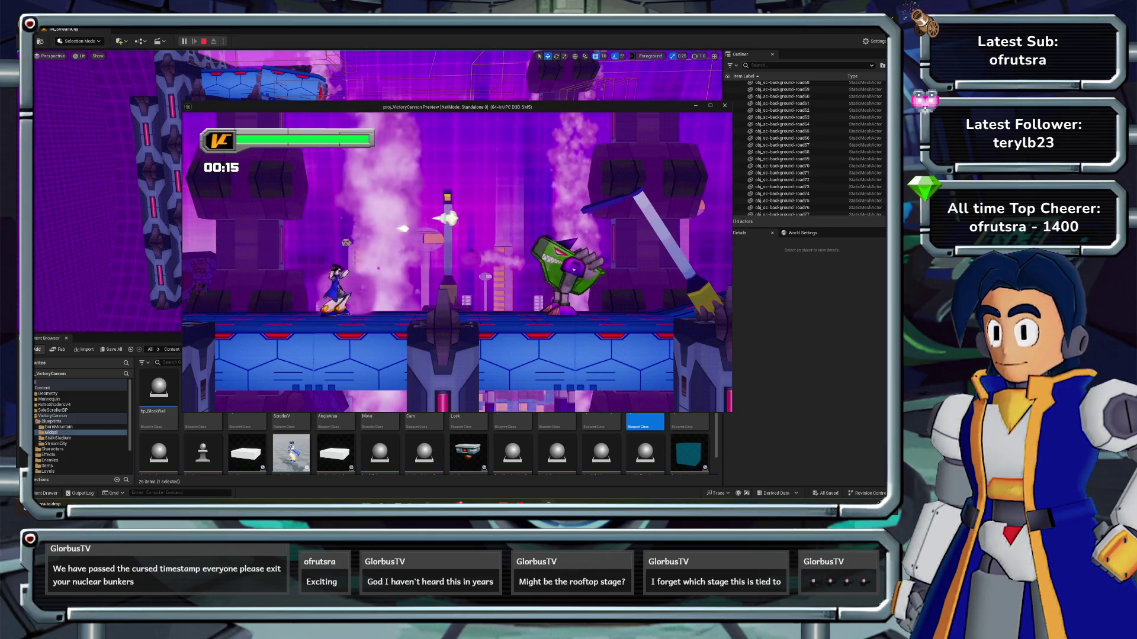
{"action": "key", "text": "Escape"}
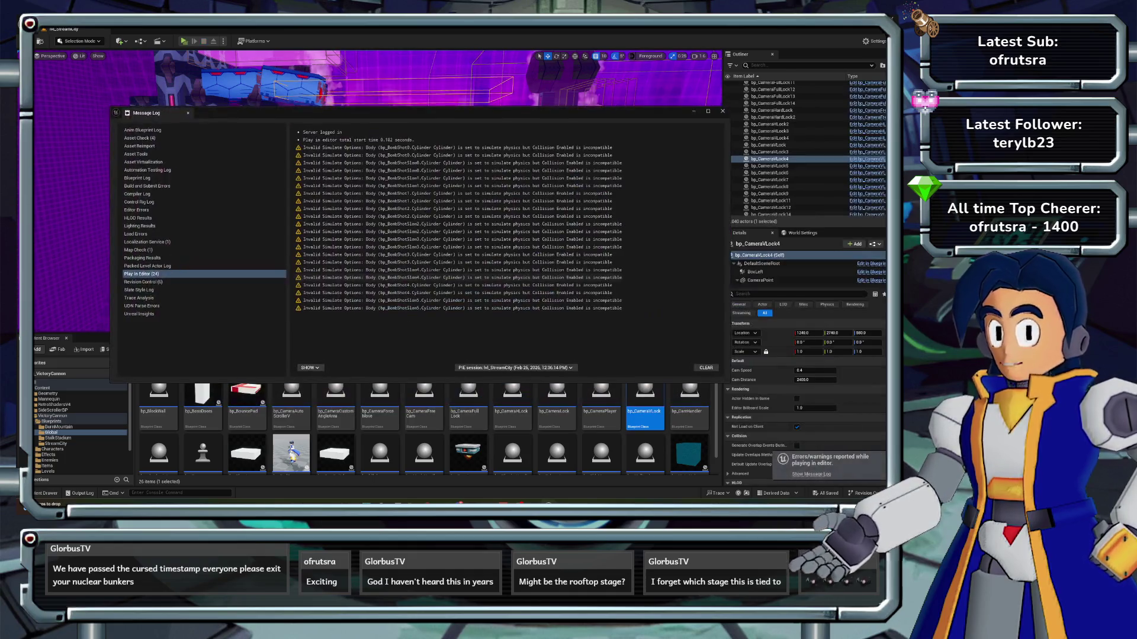
{"action": "left_click", "coordinate": [723, 111]}
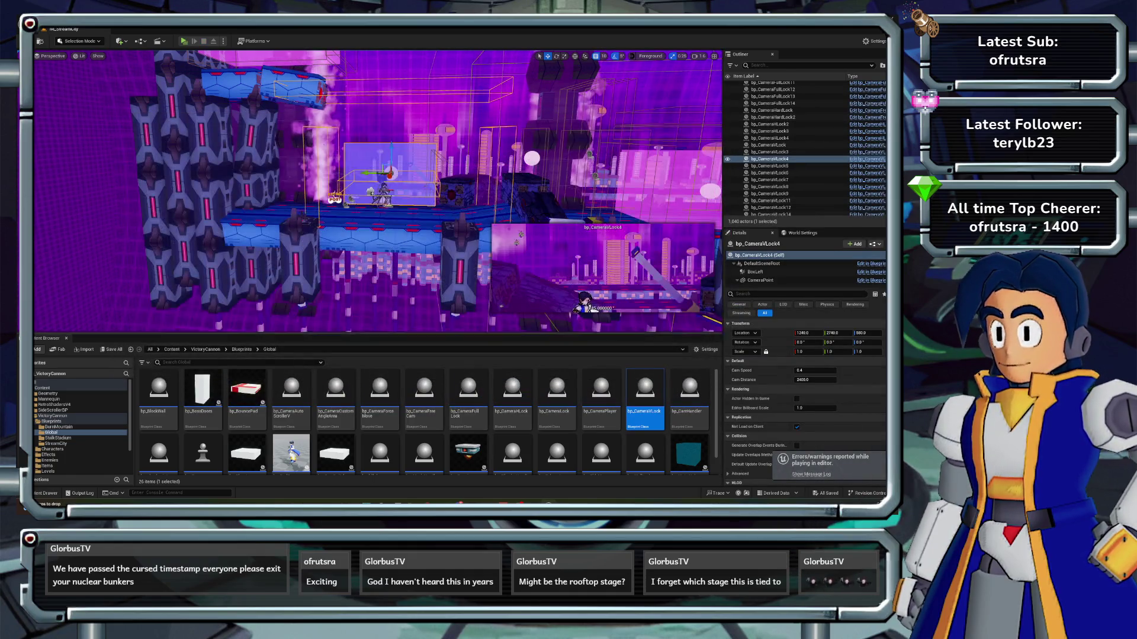
{"action": "double_click", "coordinate": [468, 393]}
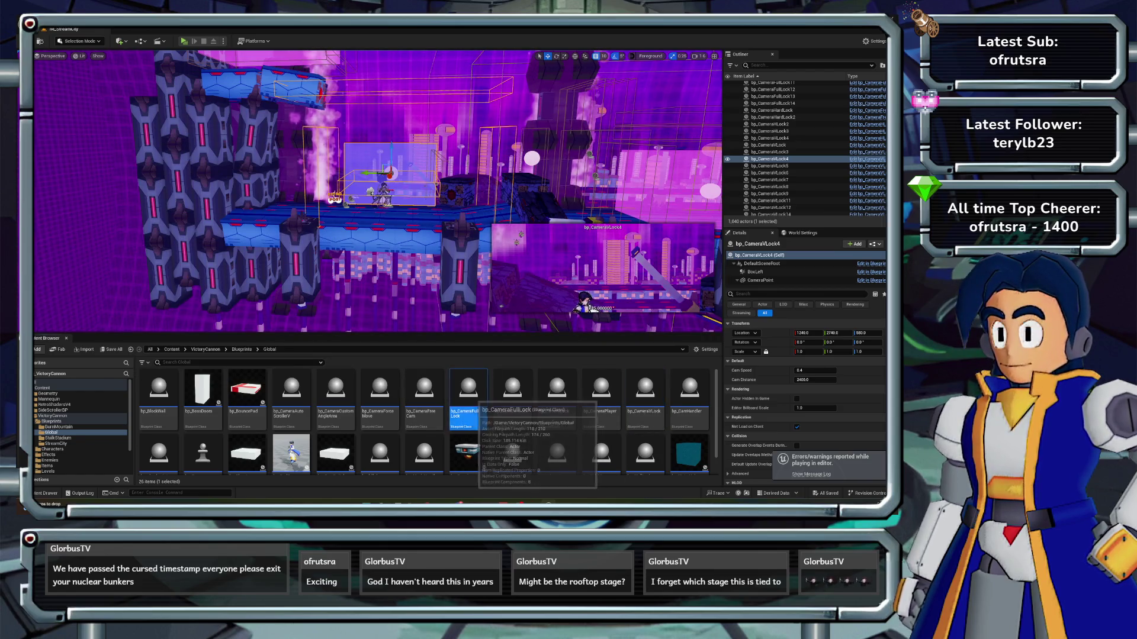
- In bp_CameraFullLock, delete the Delay and second Branch, wire Branch True to Set View Target, and compile
{"action": "left_click_drag", "start_coordinate": [373, 241], "coordinate": [348, 241]}
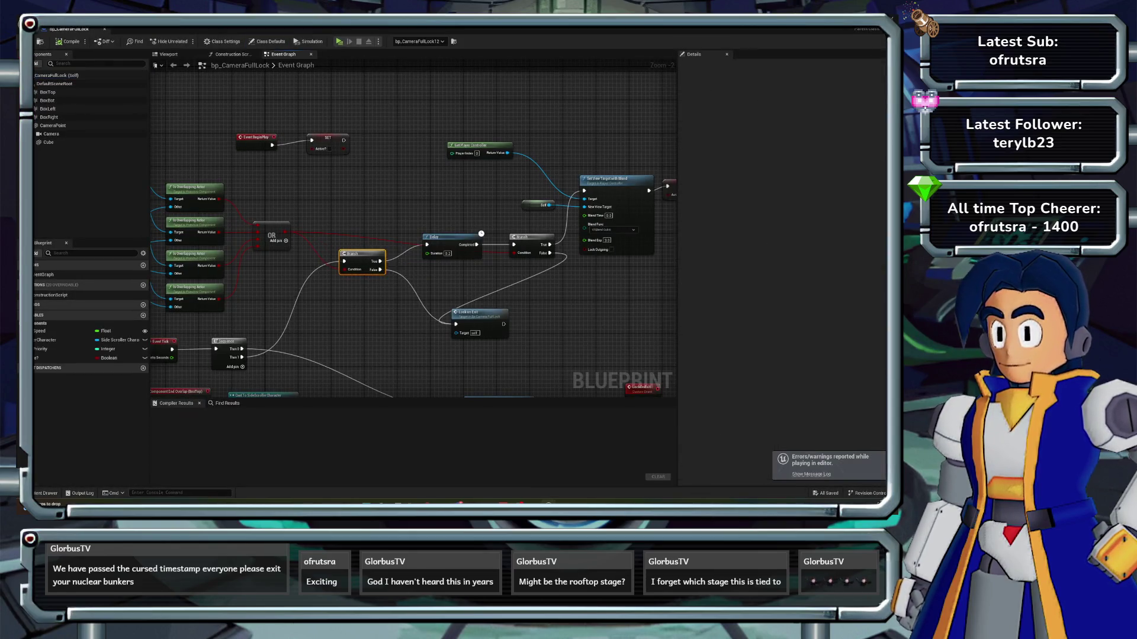
{"action": "left_click_drag", "start_coordinate": [444, 237], "coordinate": [422, 240]}
{"action": "left_click_drag", "start_coordinate": [521, 237], "coordinate": [504, 233]}
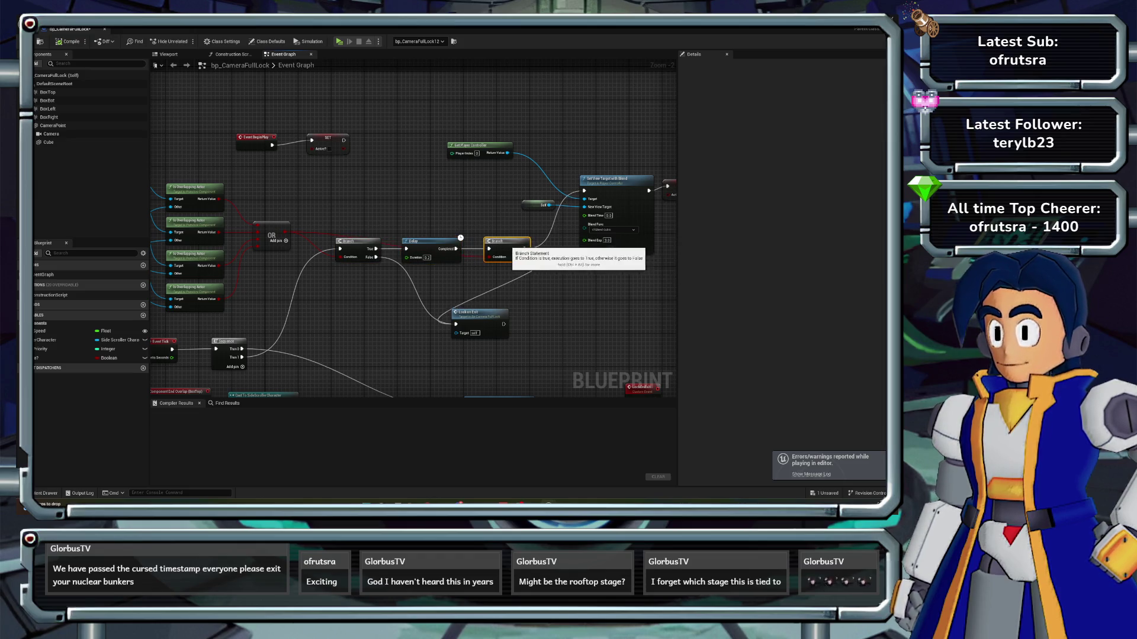
{"action": "left_click_drag", "start_coordinate": [349, 241], "coordinate": [343, 253]}
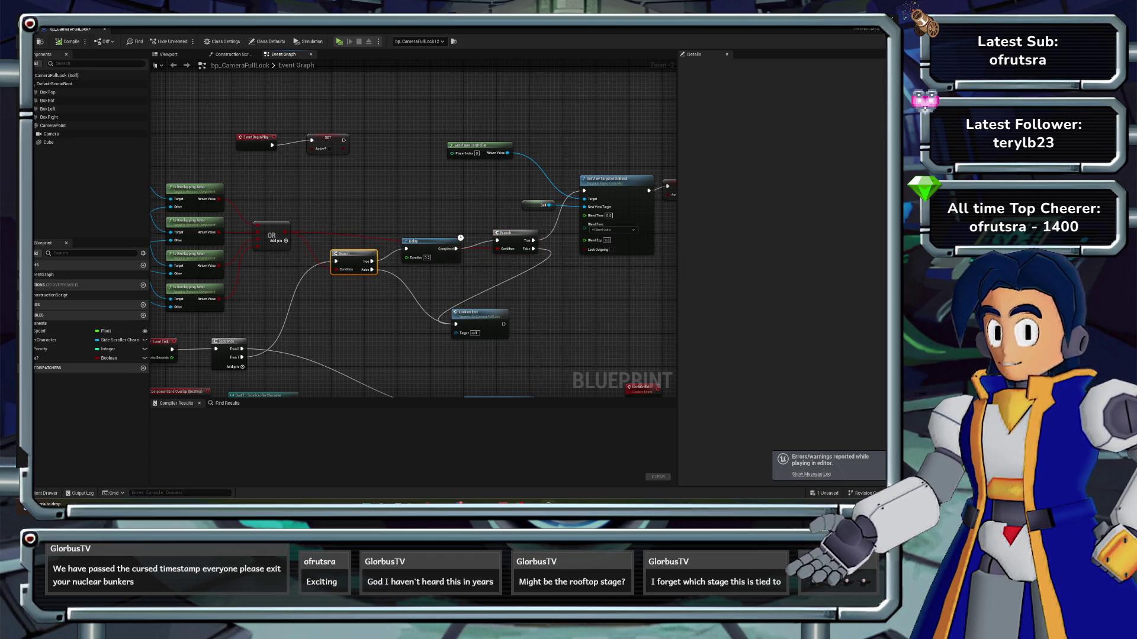
{"action": "mouse_move", "coordinate": [460, 238]}
{"action": "left_mouse_down"}
{"action": "mouse_move", "coordinate": [565, 220]}
{"action": "mouse_move", "coordinate": [453, 241]}
{"action": "left_mouse_up"}
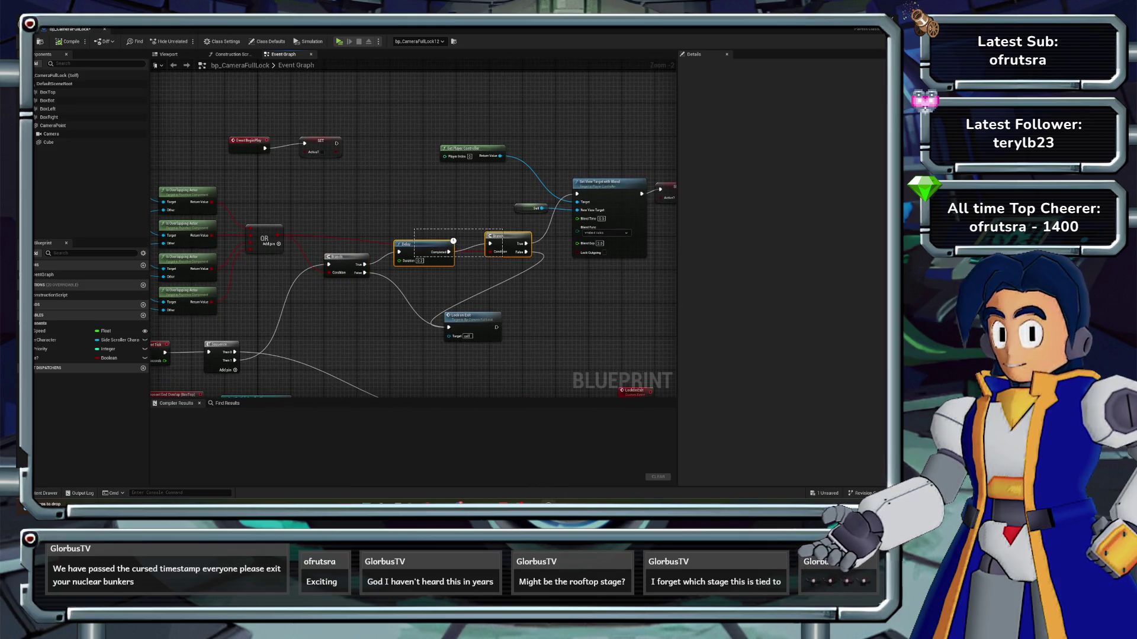
{"action": "key", "text": "Delete"}
{"action": "mouse_move", "coordinate": [337, 256]}
{"action": "left_mouse_down"}
{"action": "mouse_move", "coordinate": [367, 247]}
{"action": "mouse_move", "coordinate": [412, 261]}
{"action": "mouse_move", "coordinate": [577, 194]}
{"action": "left_mouse_up"}
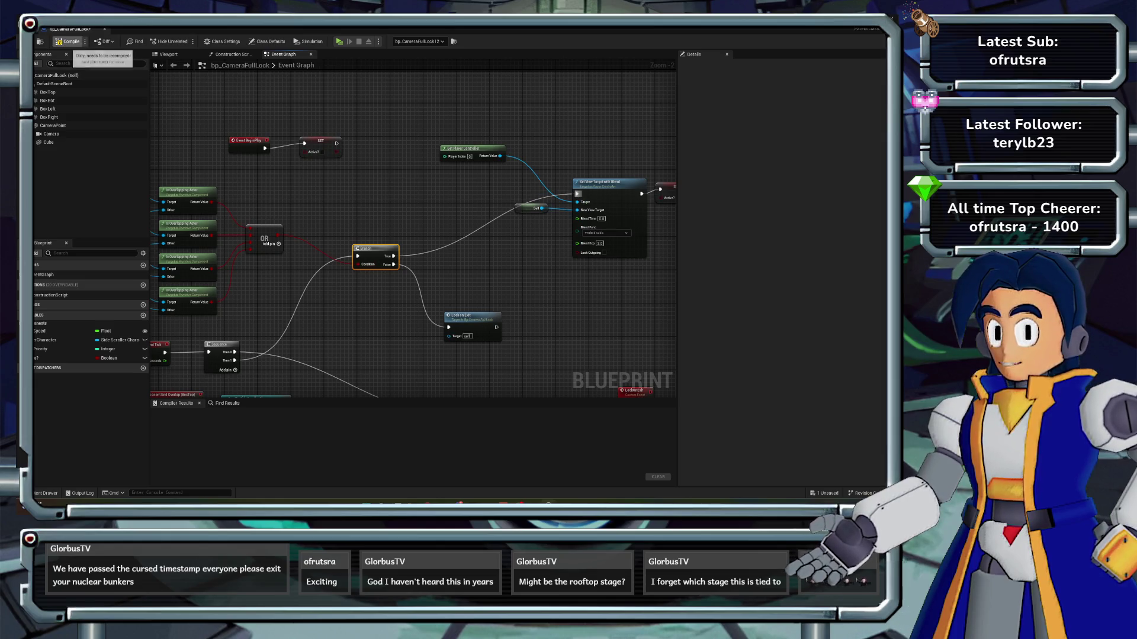
{"action": "left_click", "coordinate": [68, 41]}
- In bp_CameraFreeCam, delete the Delay and second Branch and wire Branch True to Set View Target
{"action": "key", "text": "alt+Tab"}
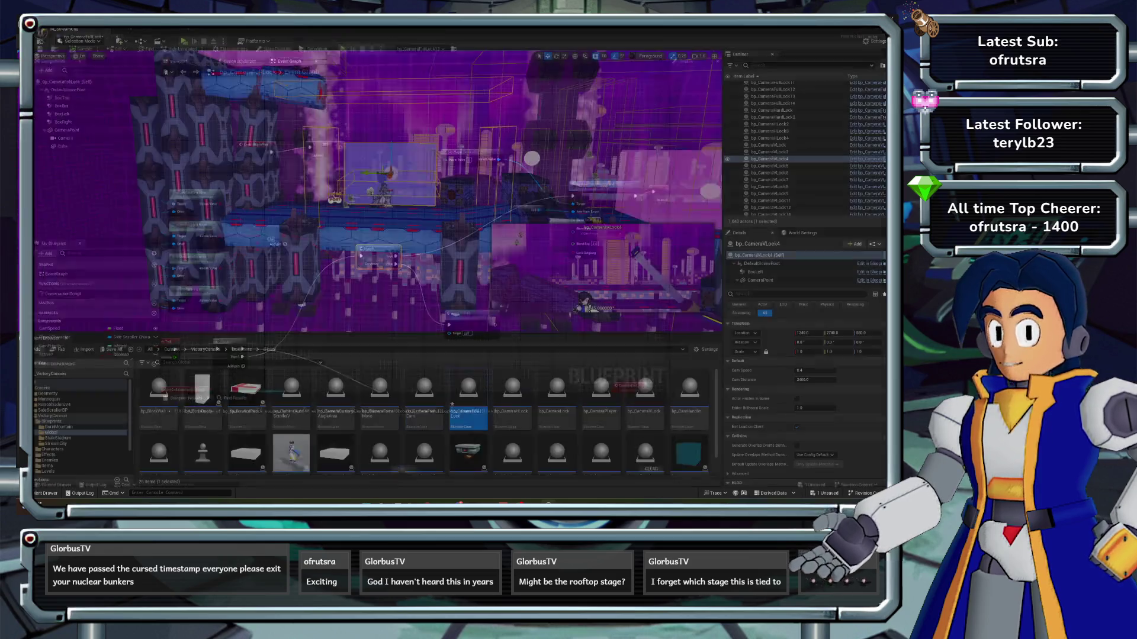
{"action": "double_click", "coordinate": [424, 391]}
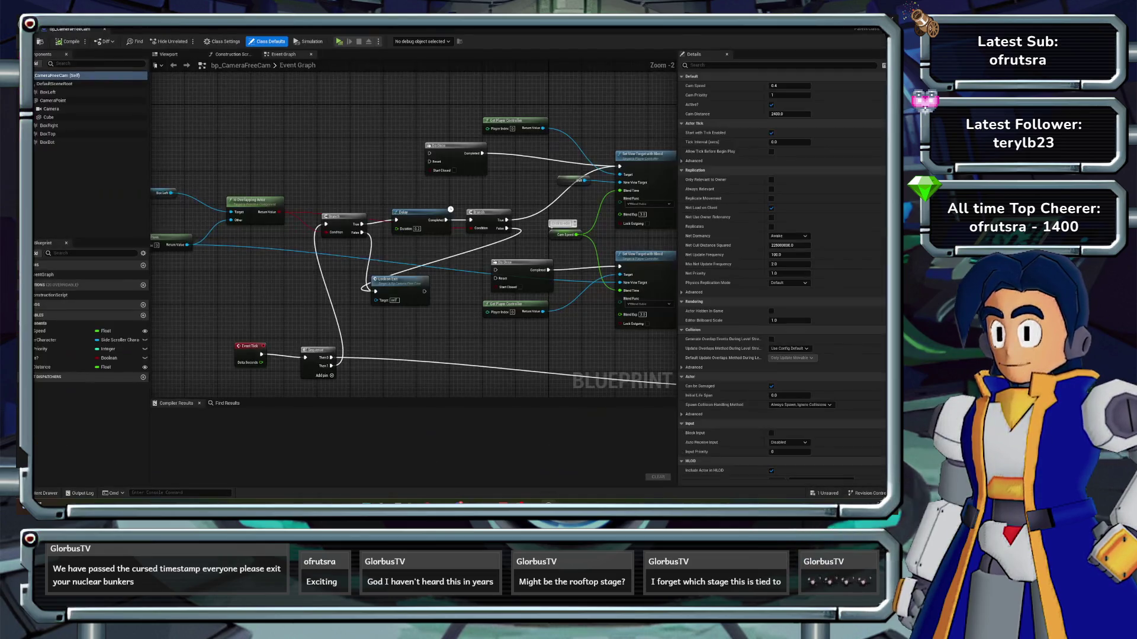
{"action": "left_click_drag", "start_coordinate": [385, 204], "coordinate": [515, 237]}
{"action": "key", "text": "Delete"}
{"action": "left_click_drag", "start_coordinate": [362, 224], "coordinate": [619, 166]}
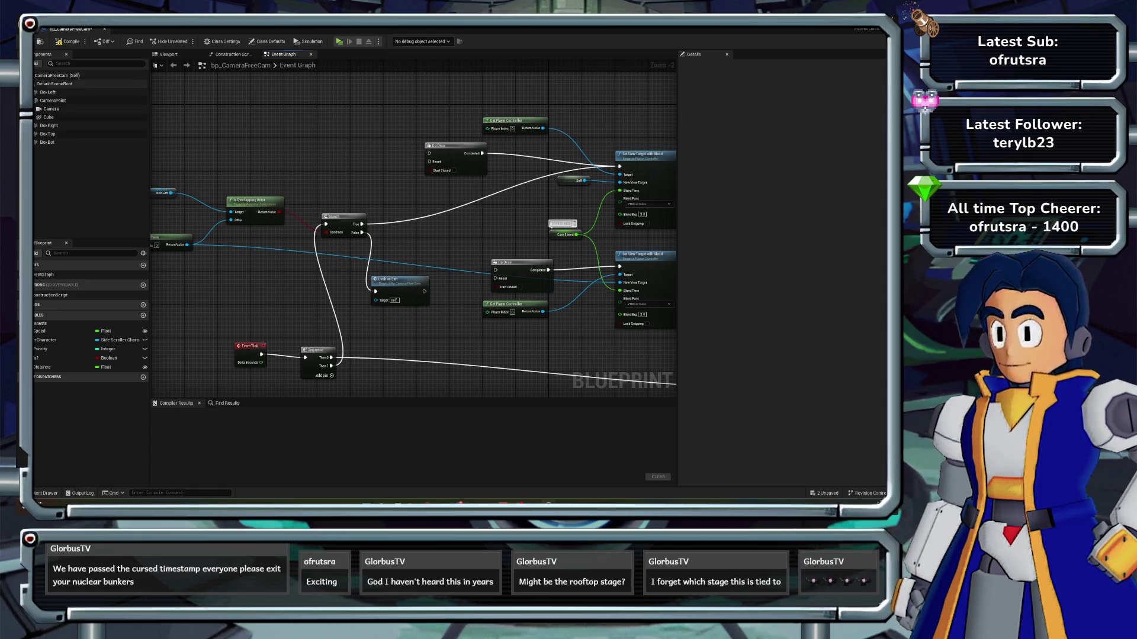
- Compile bp_CameraFreeCam, then strip bp_CameraHLock's Delay and second Branch, rewire Branch True to Set View Target, and compile
{"action": "left_click", "coordinate": [67, 41]}
{"action": "key", "text": "alt+Tab"}
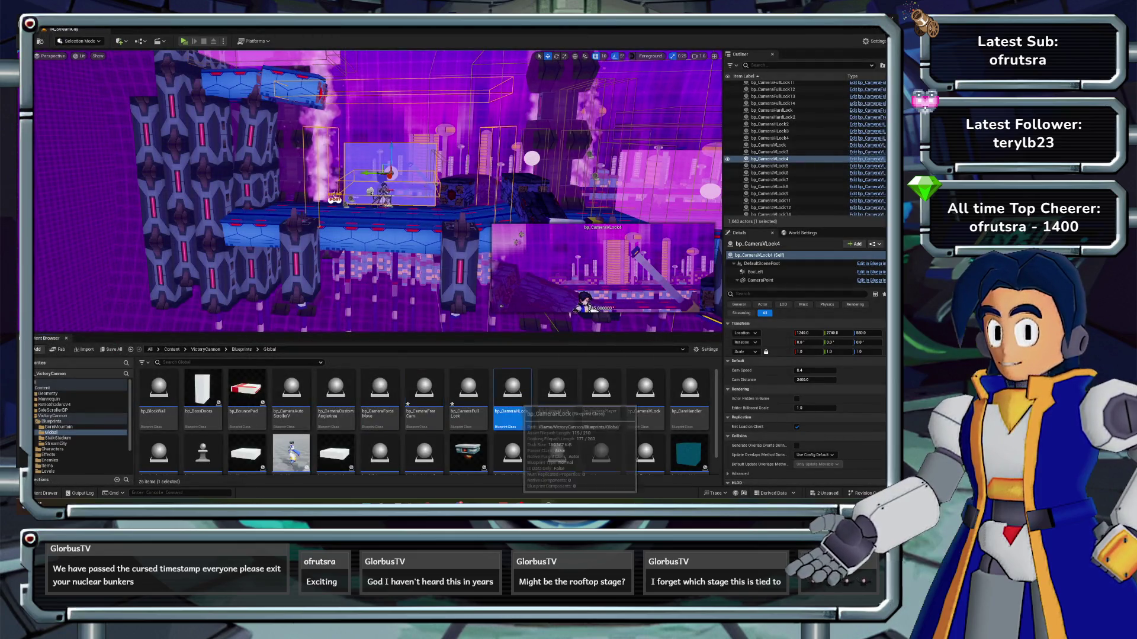
{"action": "double_click", "coordinate": [512, 394]}
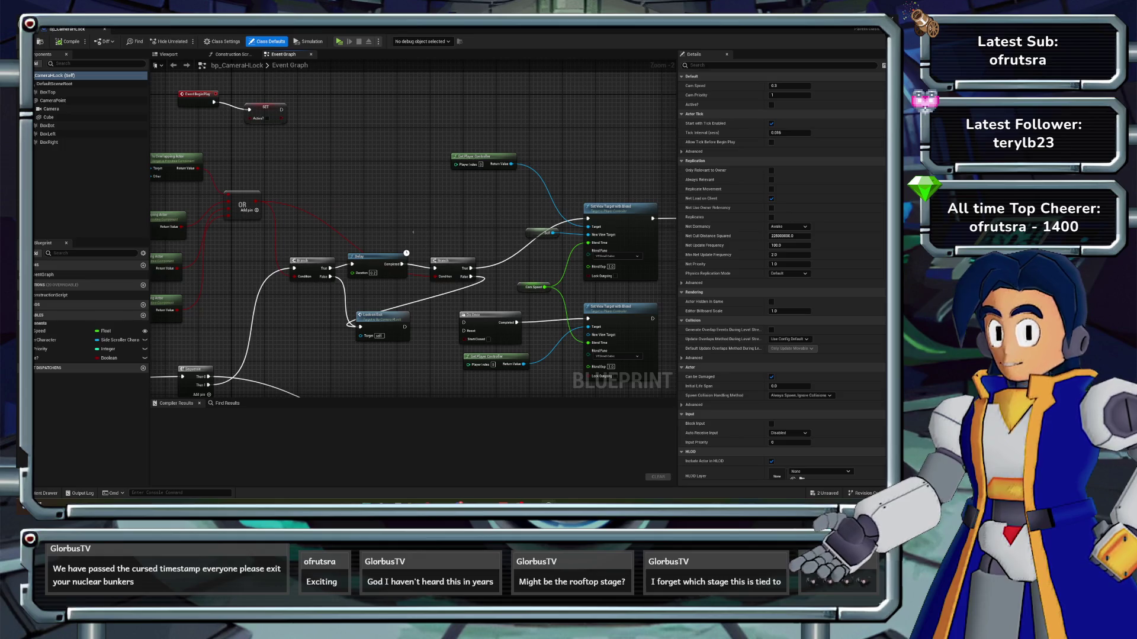
{"action": "left_click_drag", "start_coordinate": [412, 232], "coordinate": [478, 283]}
{"action": "key", "text": "Delete"}
{"action": "left_click", "coordinate": [362, 256]}
{"action": "key", "text": "Delete"}
{"action": "mouse_move", "coordinate": [329, 268]}
{"action": "left_mouse_down"}
{"action": "mouse_move", "coordinate": [621, 217]}
{"action": "mouse_move", "coordinate": [588, 218]}
{"action": "left_mouse_up"}
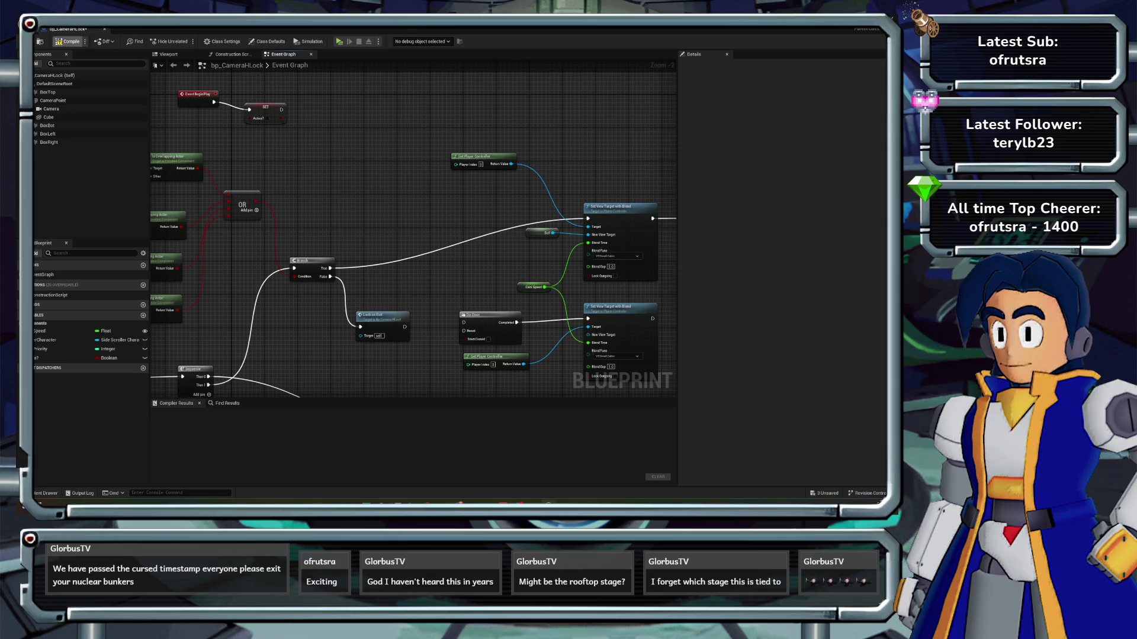
{"action": "left_click", "coordinate": [70, 43]}
{"action": "left_click_drag", "start_coordinate": [382, 315], "coordinate": [390, 312]}
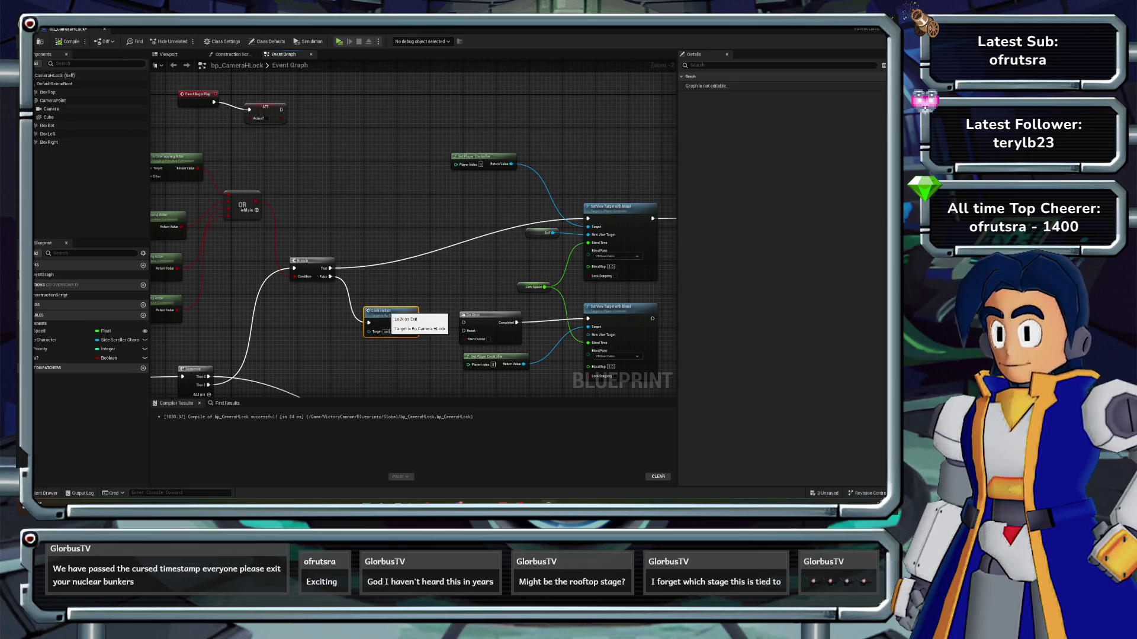
{"action": "scroll", "coordinate": [413, 244], "scroll_direction": "right", "scroll_amount": 2}
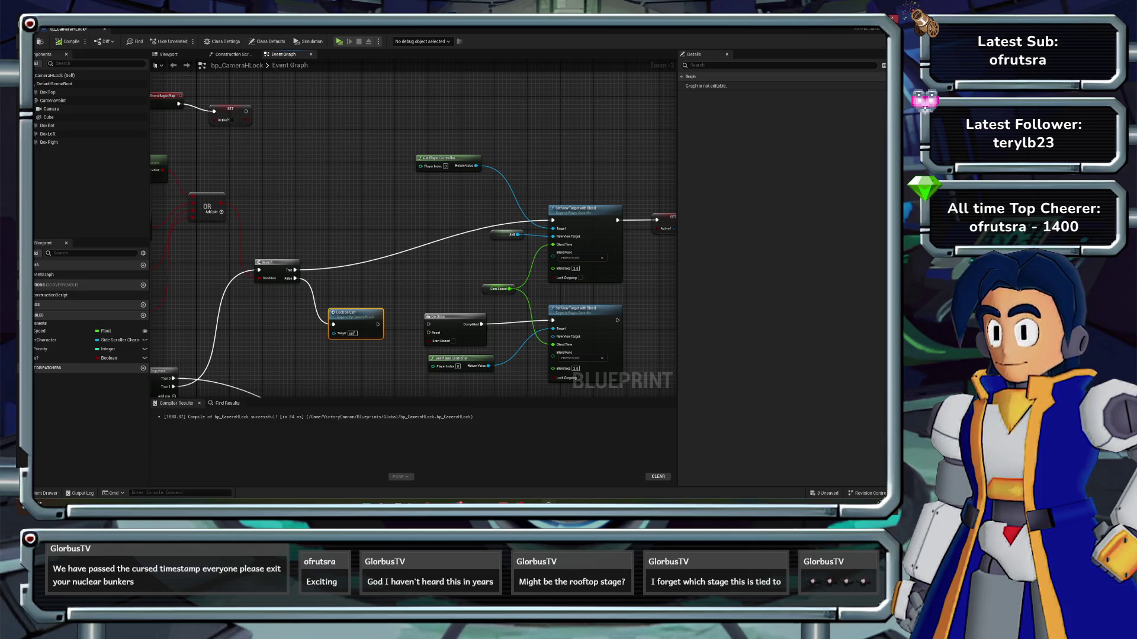
- In bp_CameraVLock, remove the Delay and second Branch, connect Branch True to Set View Target, and compile
{"action": "key", "text": "alt+Tab"}
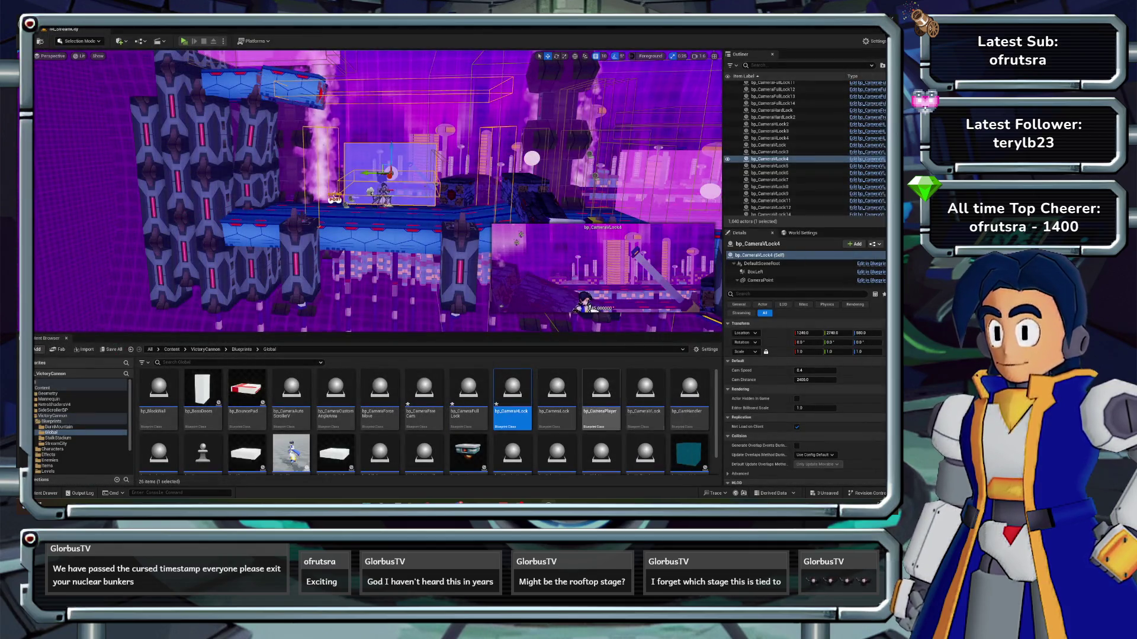
{"action": "double_click", "coordinate": [644, 391]}
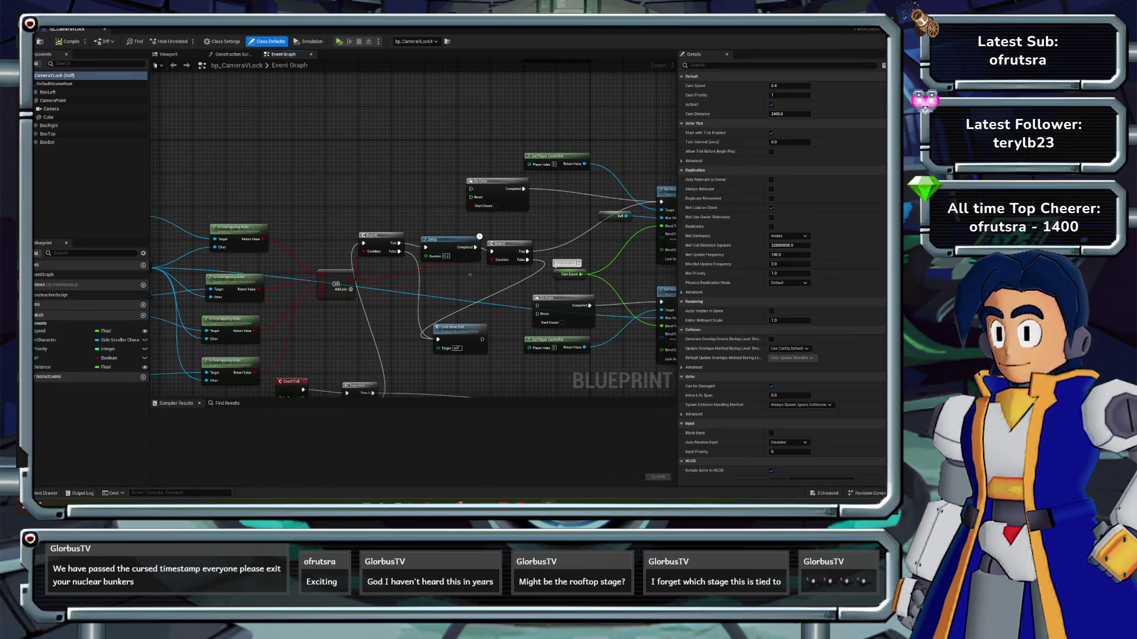
{"action": "key", "text": "ctrl+z"}
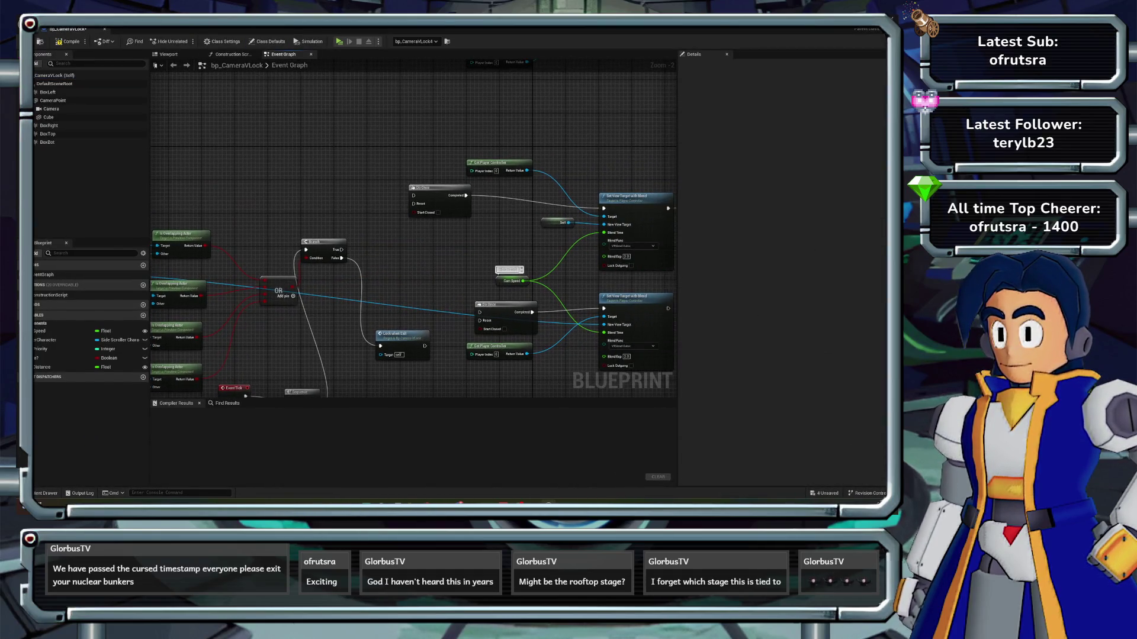
{"action": "left_click_drag", "start_coordinate": [342, 249], "coordinate": [603, 208]}
{"action": "left_click", "coordinate": [68, 42]}
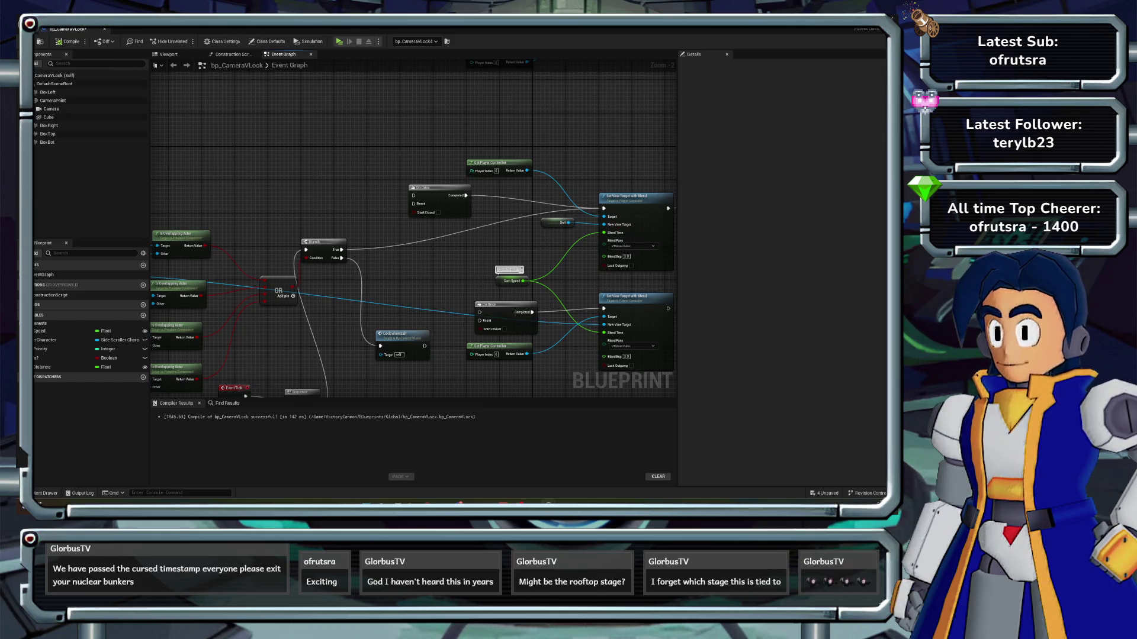
{"action": "key", "text": "alt+Tab"}
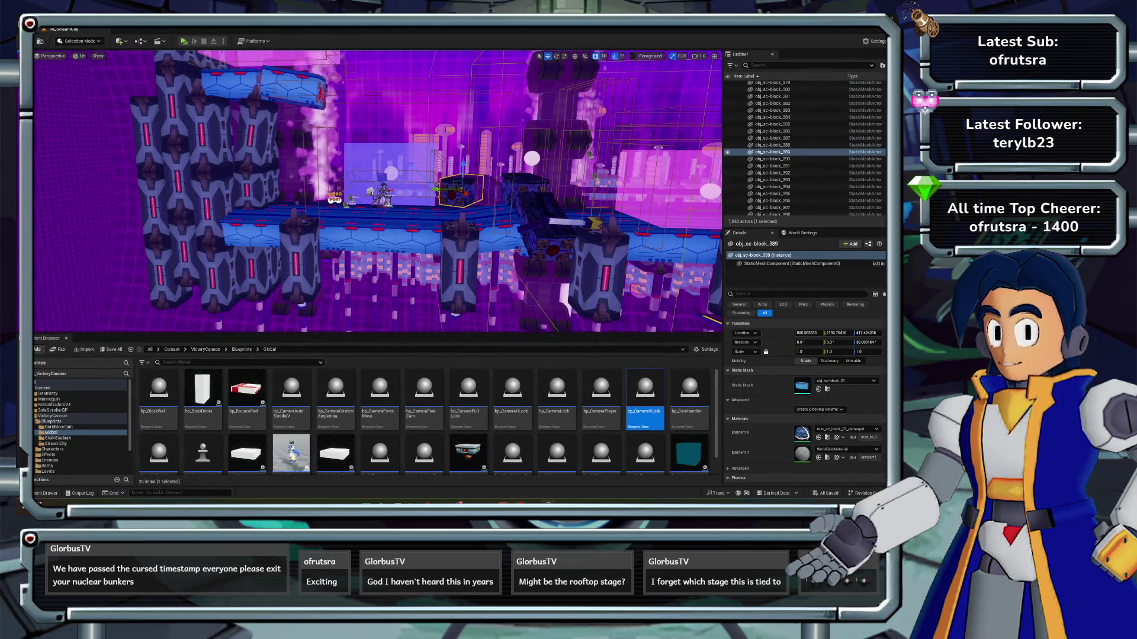
- Run a short play-test with a jump and dash, stop it, and close the message log
{"action": "left_click", "coordinate": [184, 41]}
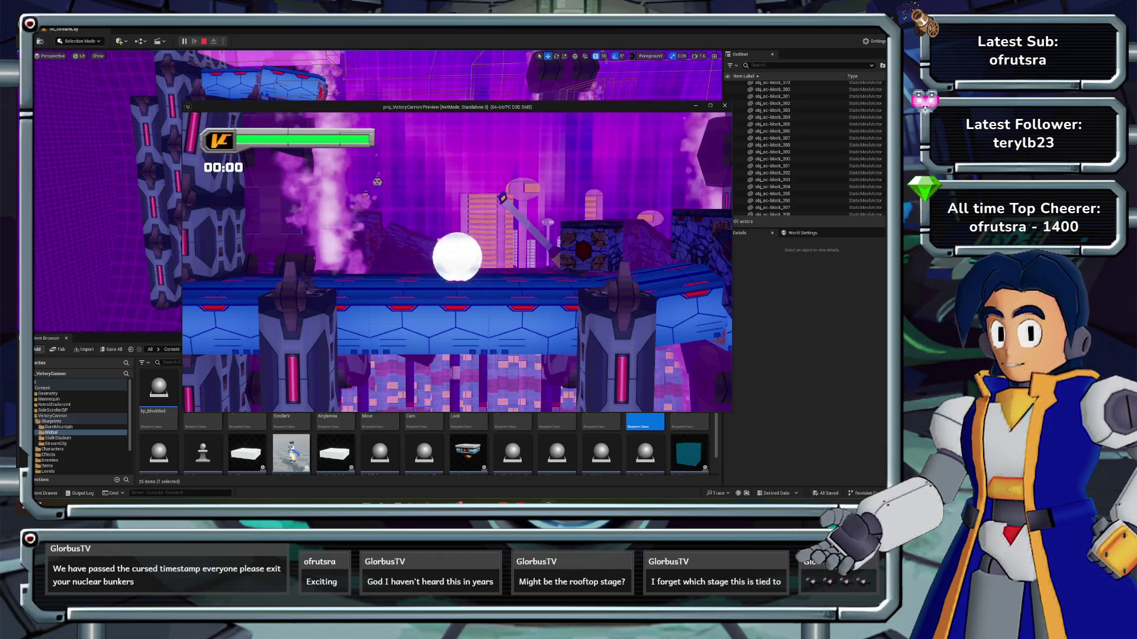
{"action": "key", "text": "space"}
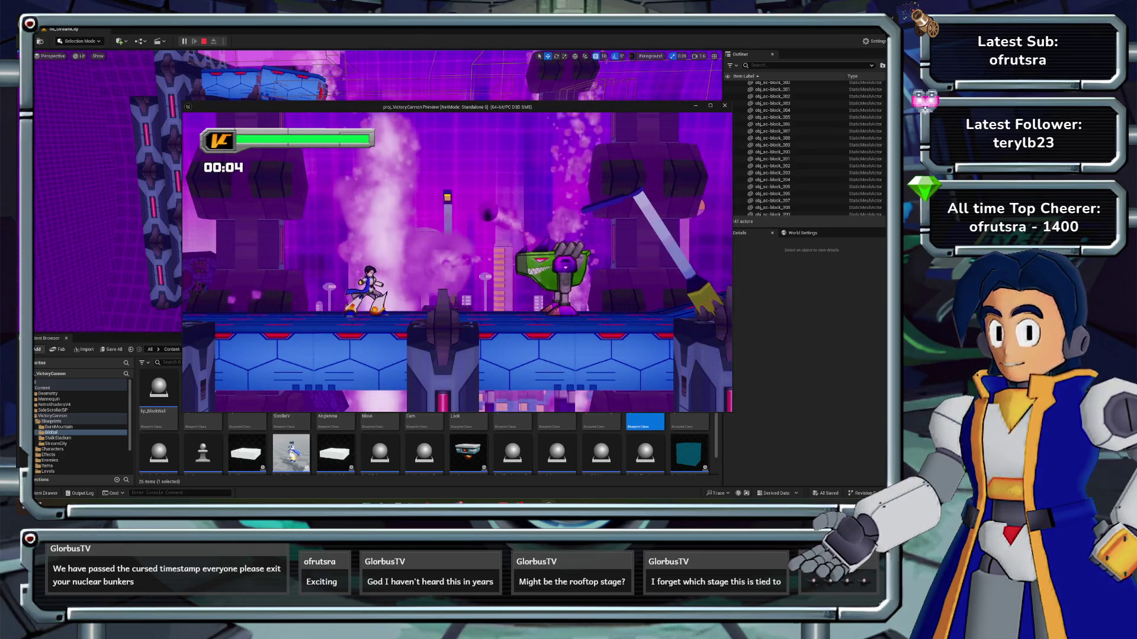
{"action": "key", "text": "Escape"}
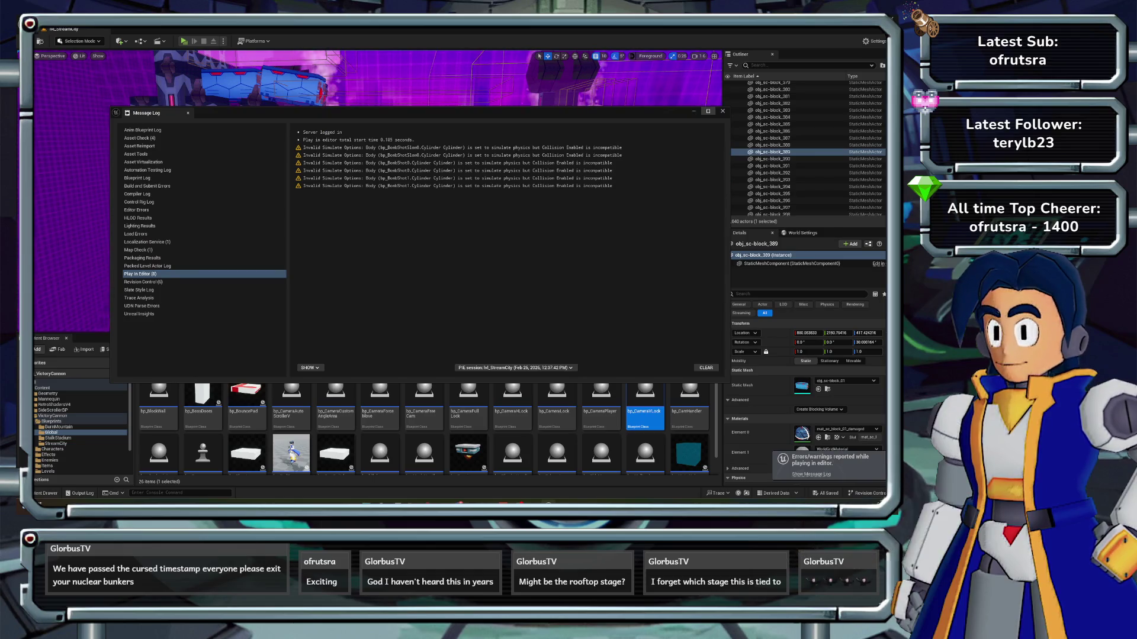
{"action": "left_click", "coordinate": [722, 110]}
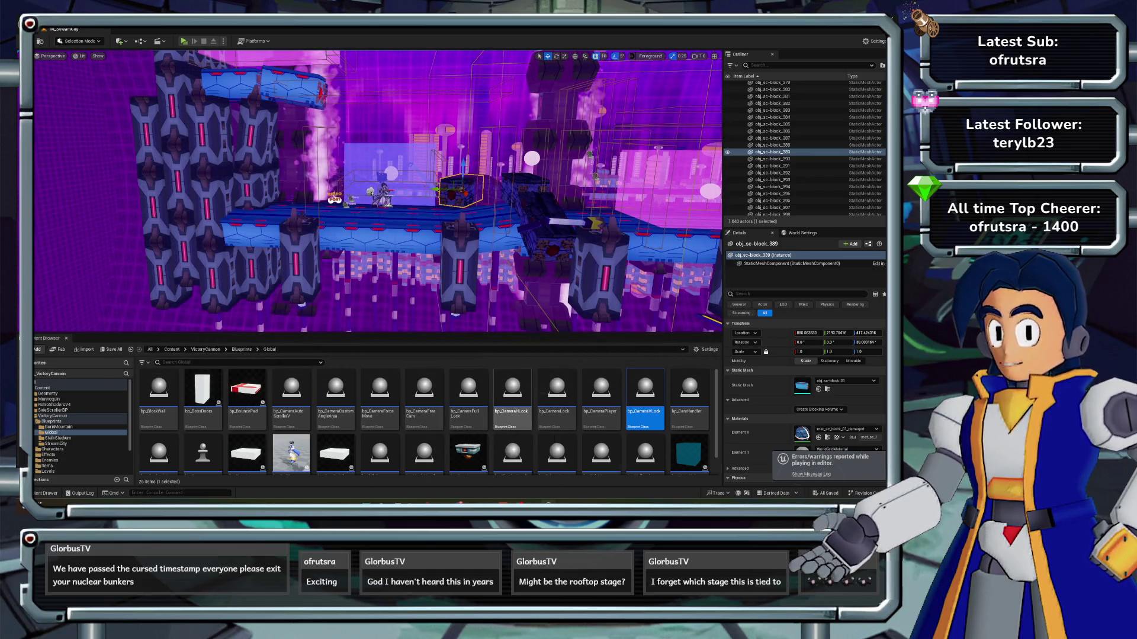
{"action": "double_click", "coordinate": [468, 389]}
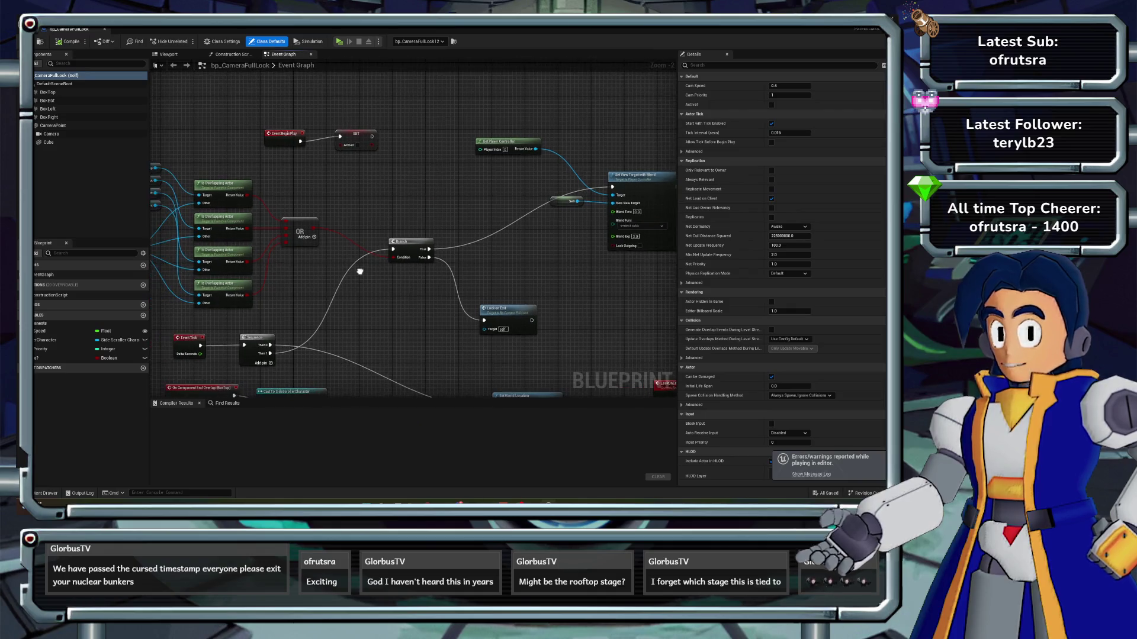
- Place a Cam Speed getter node in bp_CameraFullLock's Event Graph and compile the blueprint
{"action": "left_click", "coordinate": [40, 331]}
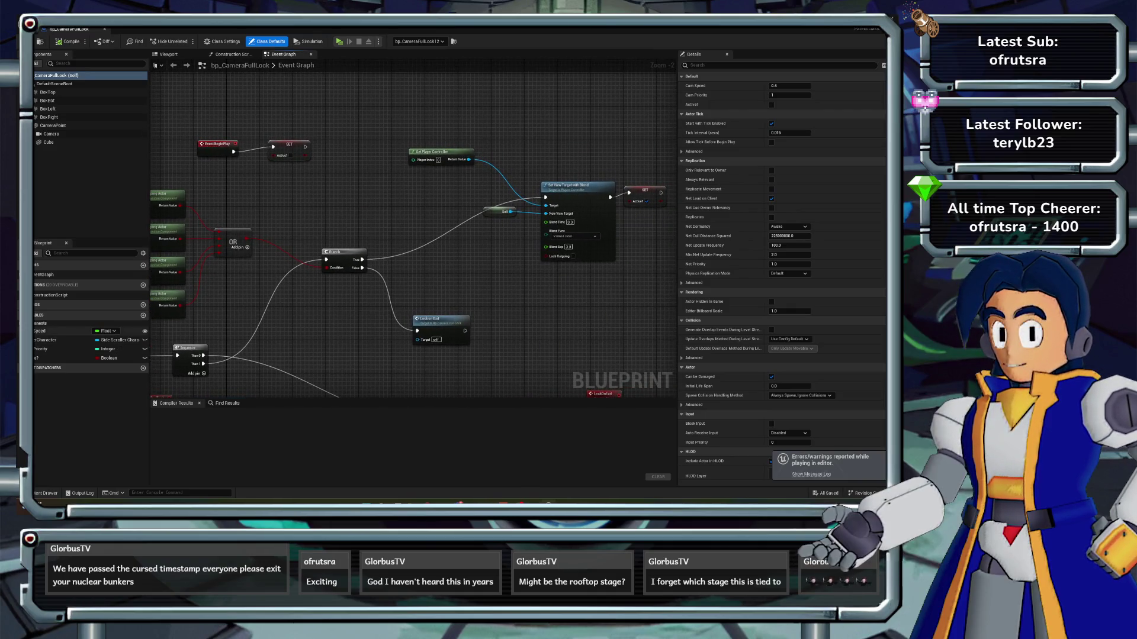
{"action": "mouse_move", "coordinate": [39, 331]}
{"action": "left_mouse_down"}
{"action": "mouse_move", "coordinate": [491, 258]}
{"action": "mouse_move", "coordinate": [546, 221]}
{"action": "left_mouse_up"}
{"action": "left_click", "coordinate": [68, 42]}
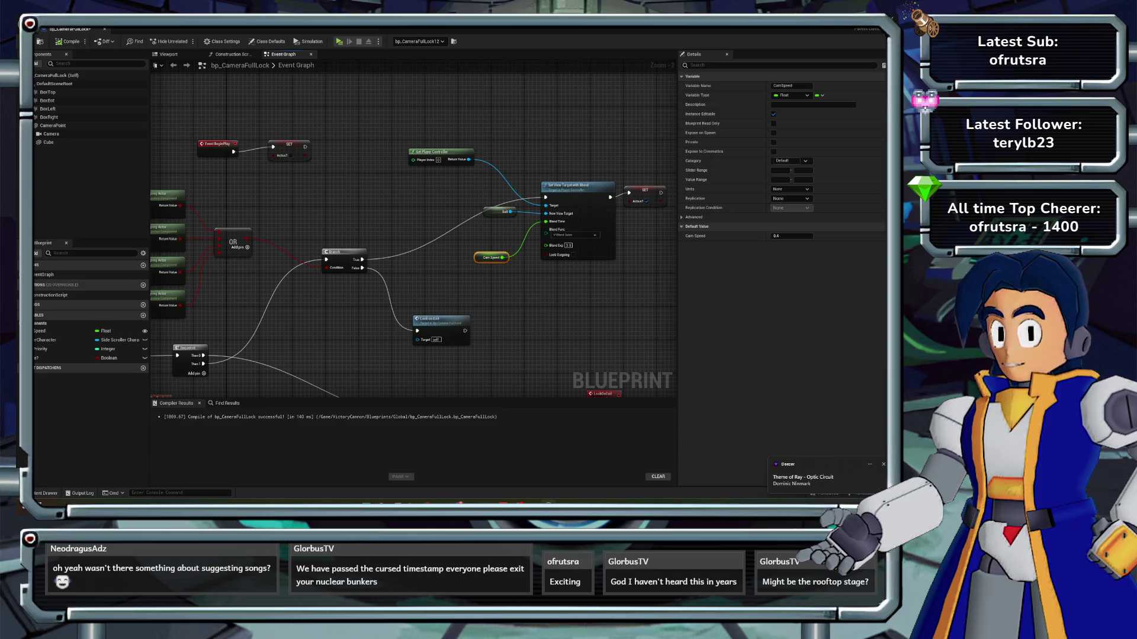
{"action": "scroll", "coordinate": [339, 174], "scroll_direction": "down", "scroll_amount": 1}
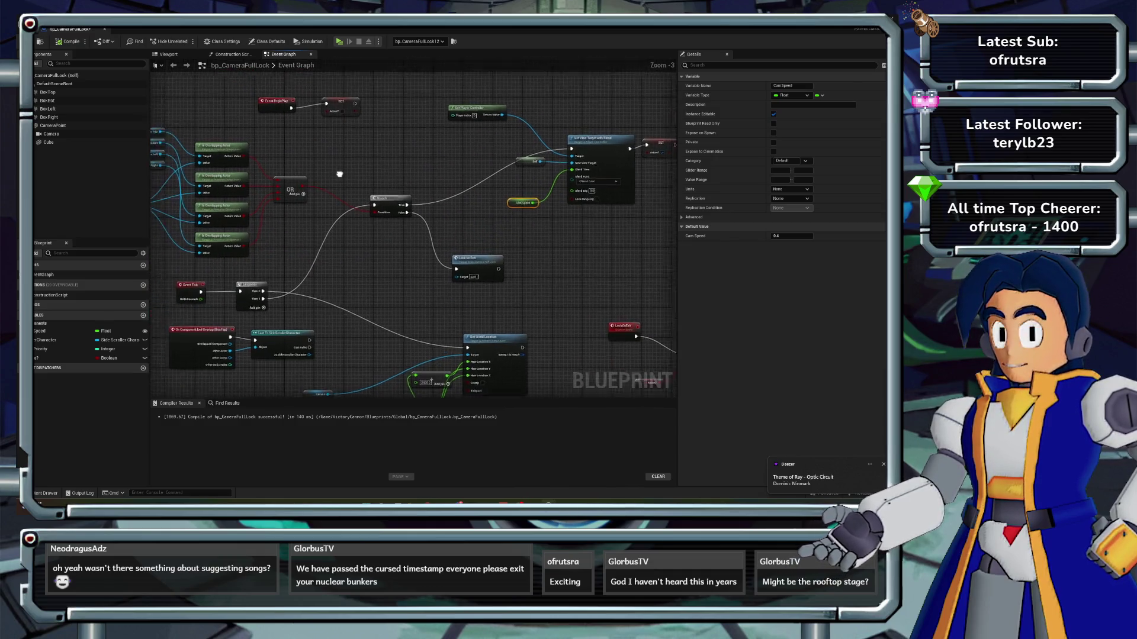
{"action": "mouse_move", "coordinate": [340, 174]}
{"action": "left_mouse_down"}
{"action": "mouse_move", "coordinate": [485, 203]}
{"action": "mouse_move", "coordinate": [318, 214]}
{"action": "left_mouse_up"}
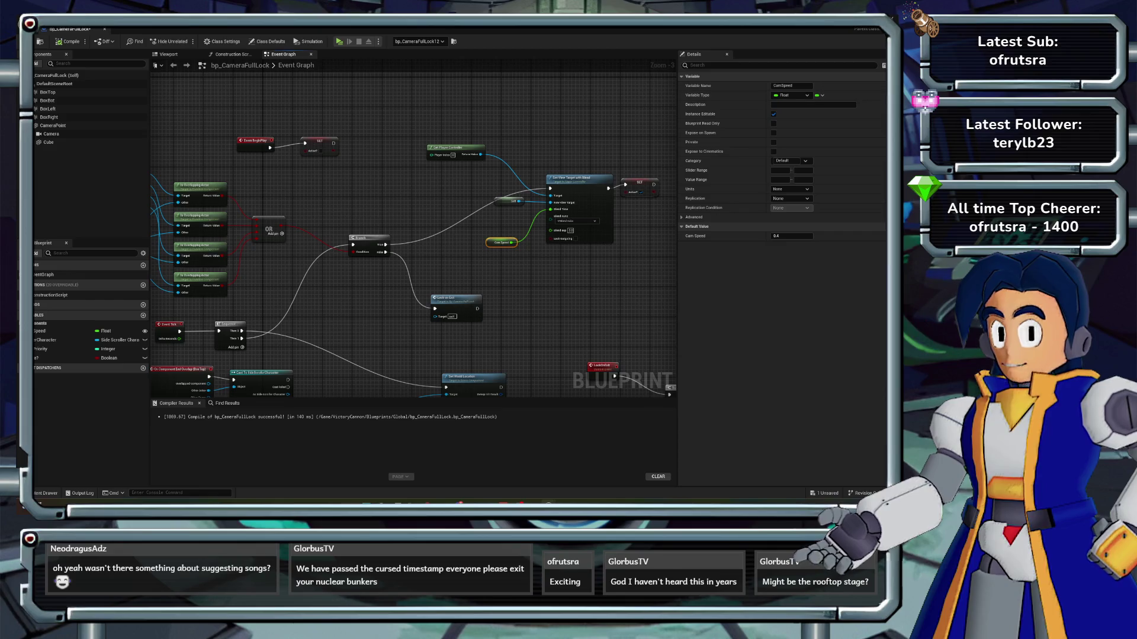
{"action": "key", "text": "alt+Tab"}
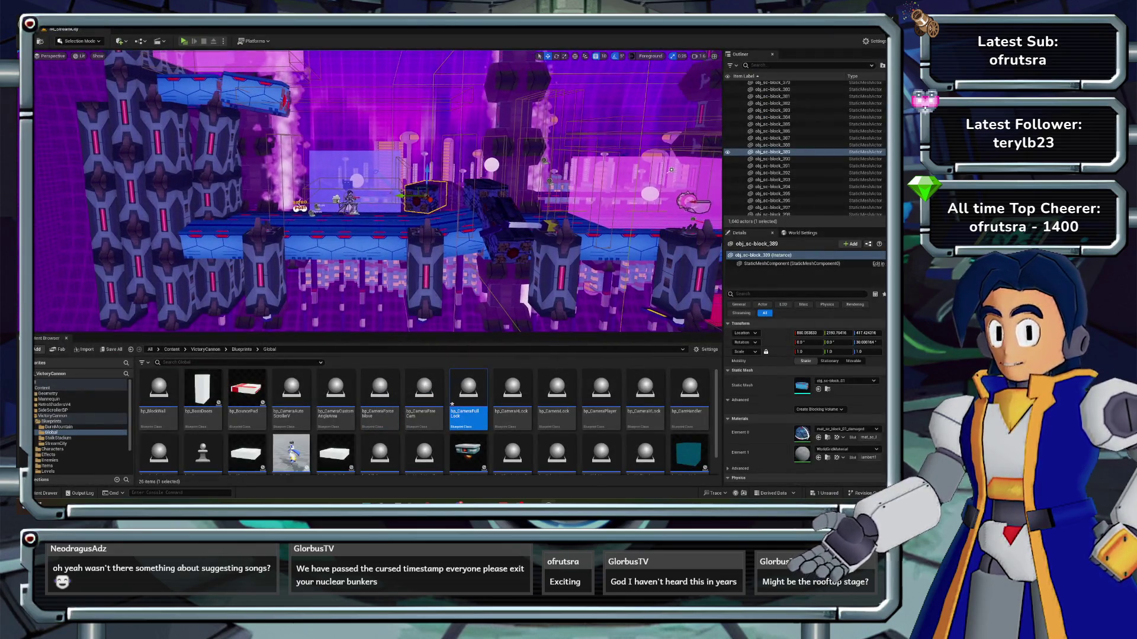
- Inspect the bp_CameraFreeCam, bp_CameraVLock and bp_CameraHLock event graphs
{"action": "left_click_drag", "start_coordinate": [379, 266], "coordinate": [331, 260]}
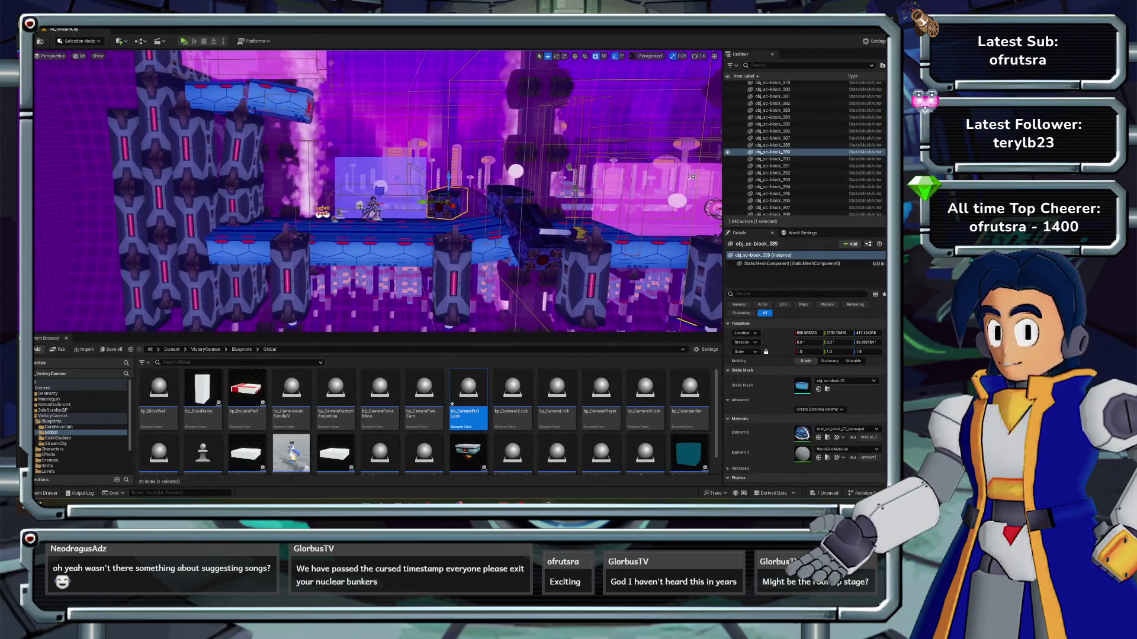
{"action": "double_click", "coordinate": [424, 389]}
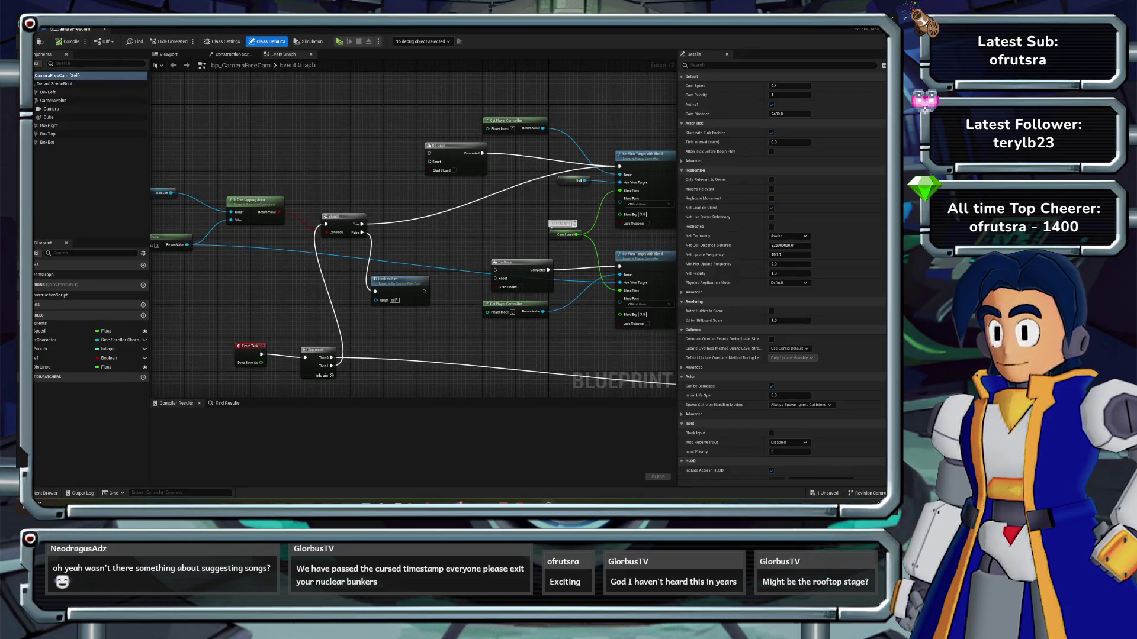
{"action": "left_click_drag", "start_coordinate": [415, 237], "coordinate": [318, 247]}
{"action": "key", "text": "alt+Tab"}
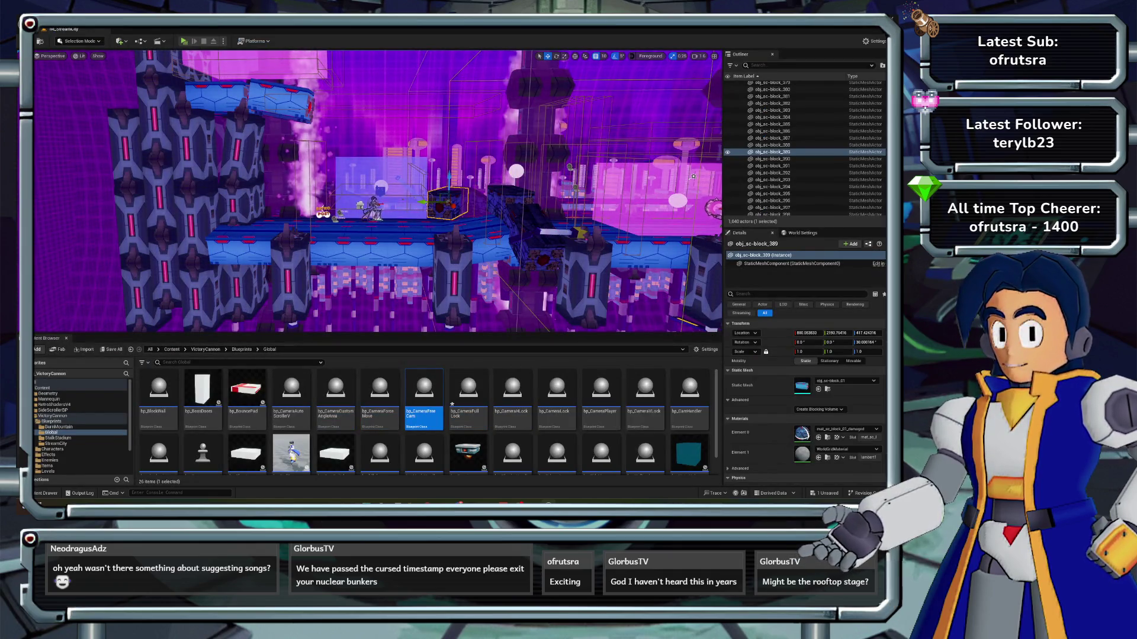
{"action": "double_click", "coordinate": [646, 391]}
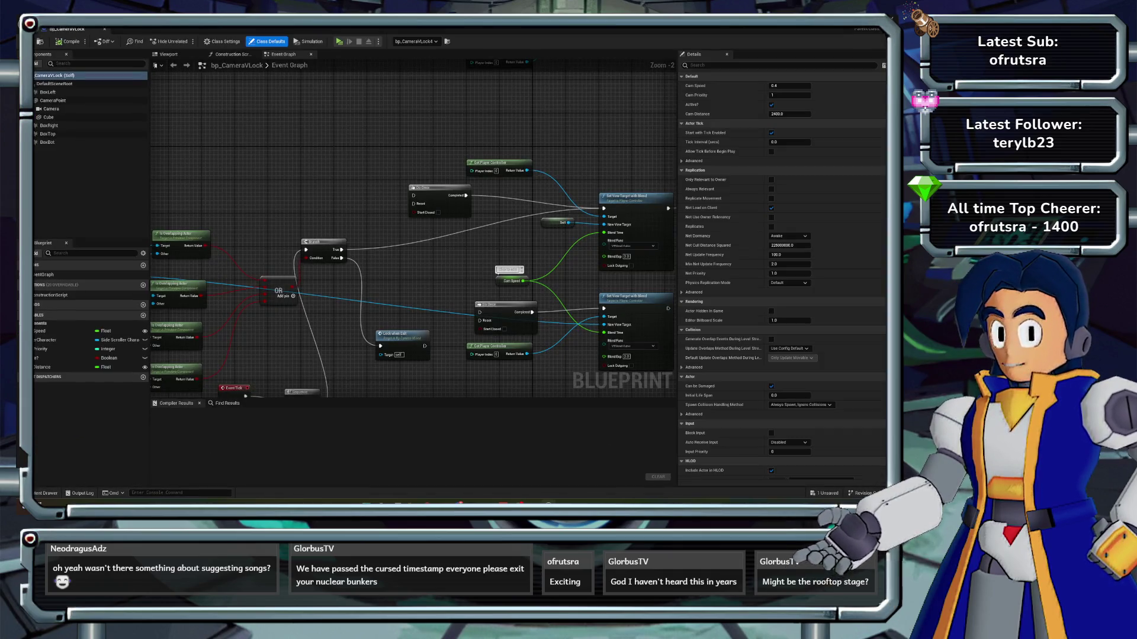
{"action": "left_click_drag", "start_coordinate": [415, 237], "coordinate": [341, 223]}
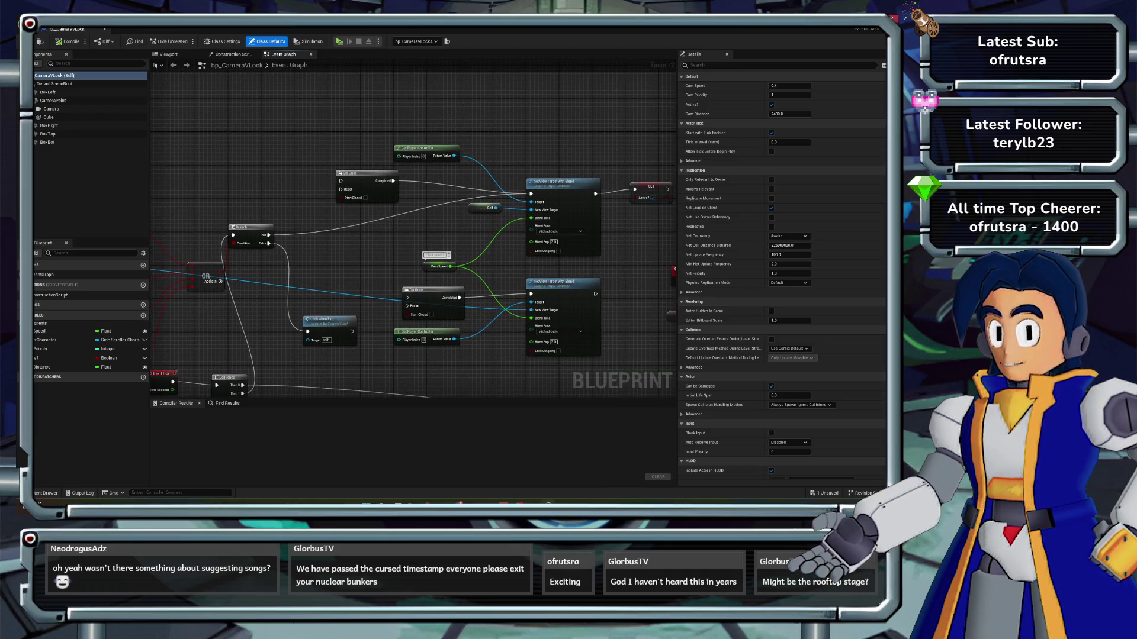
{"action": "key", "text": "alt+Tab"}
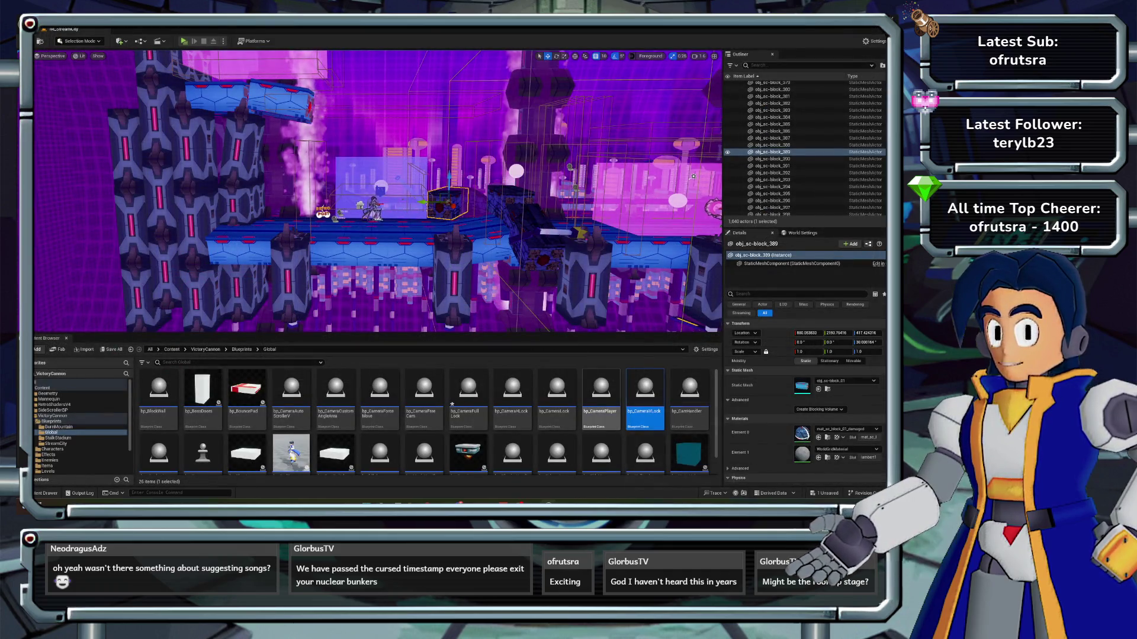
{"action": "double_click", "coordinate": [512, 391]}
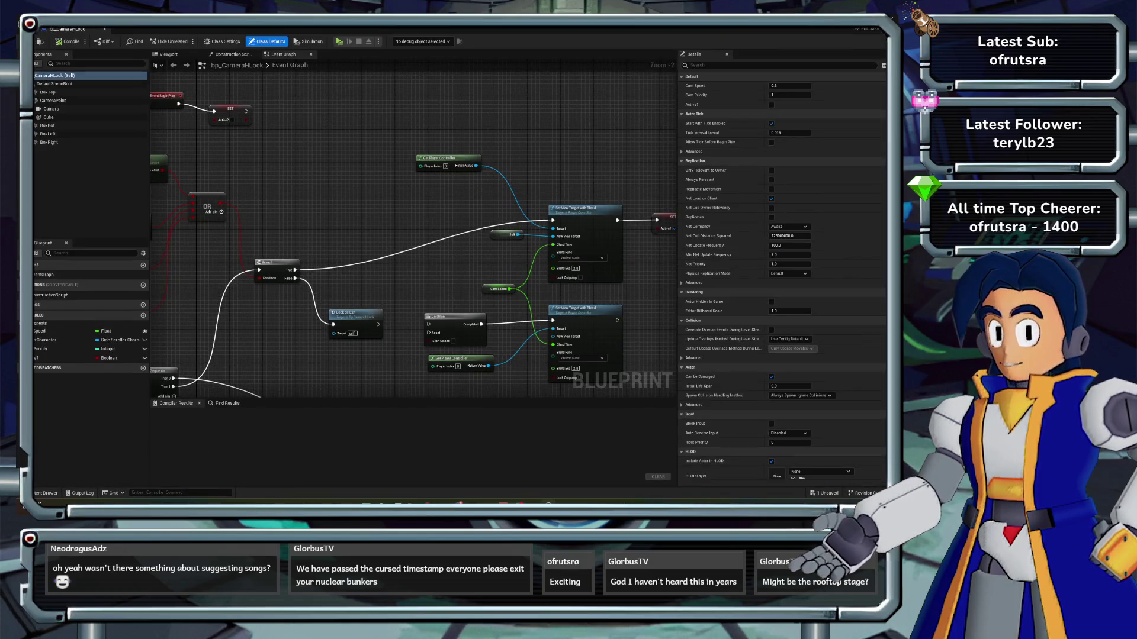
{"action": "key", "text": "alt+Tab"}
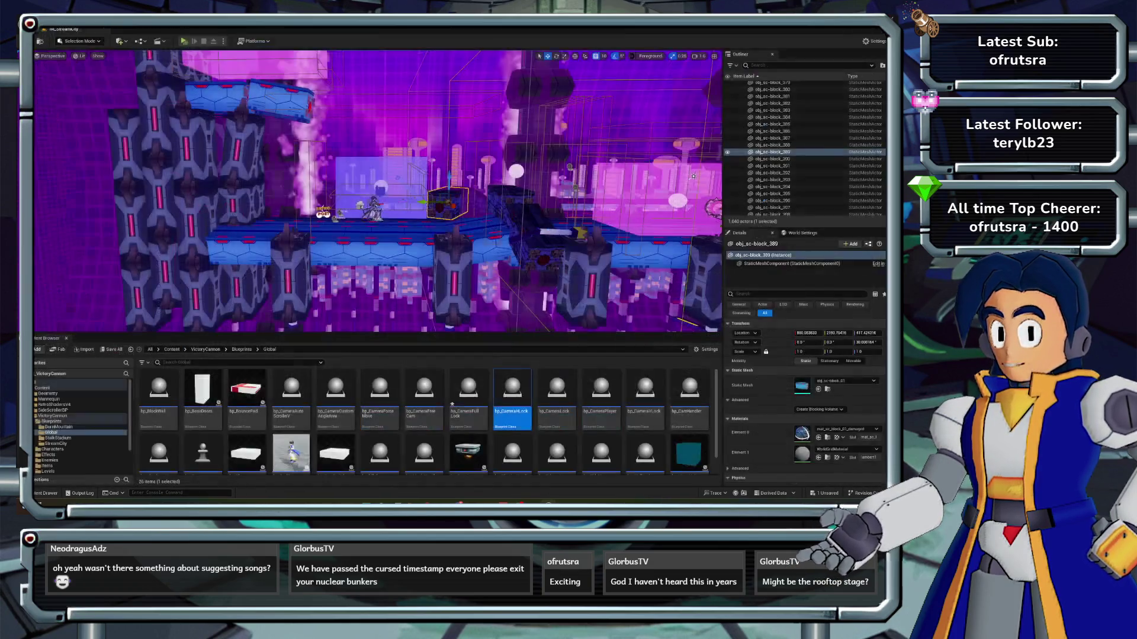
- Save all levels and assets with File > Save All, then run and stop a quick play-test
{"action": "key", "text": "alt+f"}
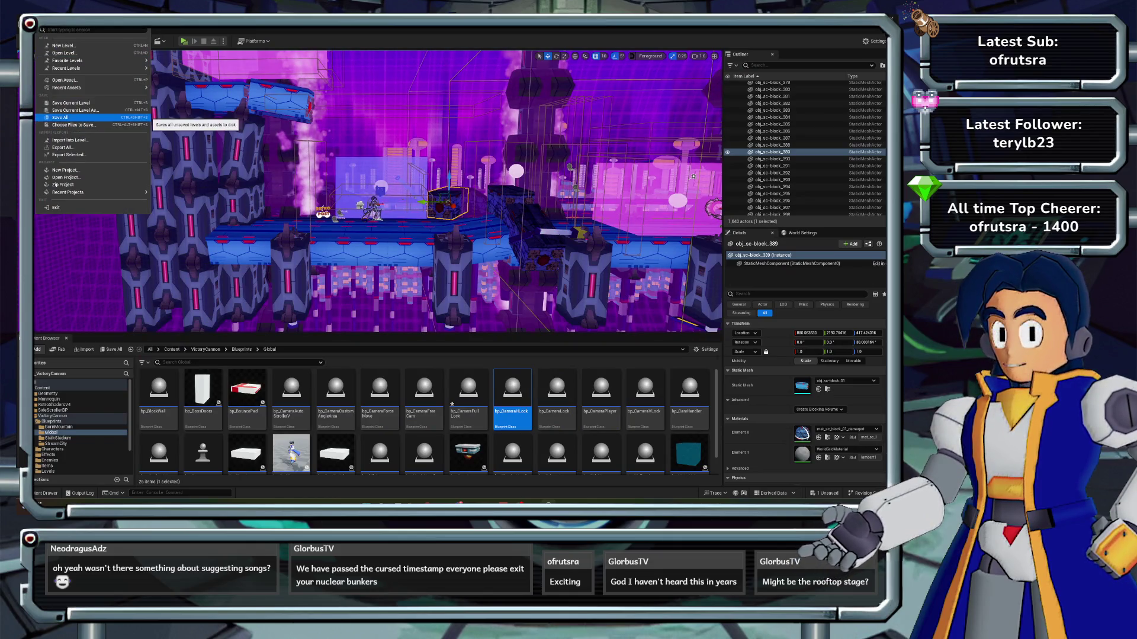
{"action": "left_click", "coordinate": [60, 117]}
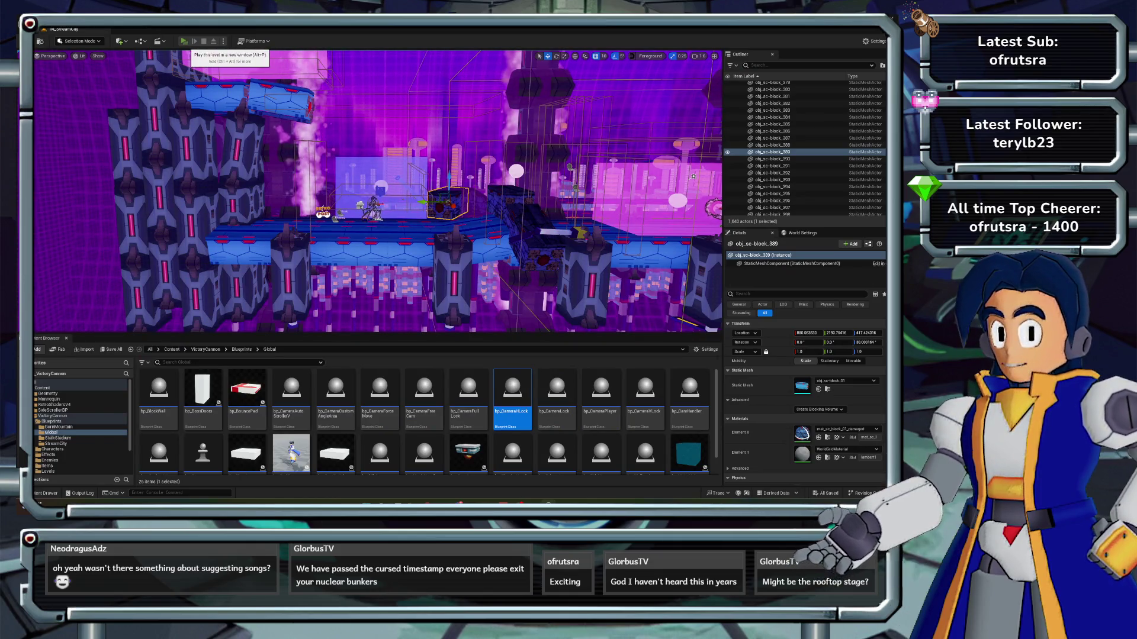
{"action": "left_click", "coordinate": [183, 41]}
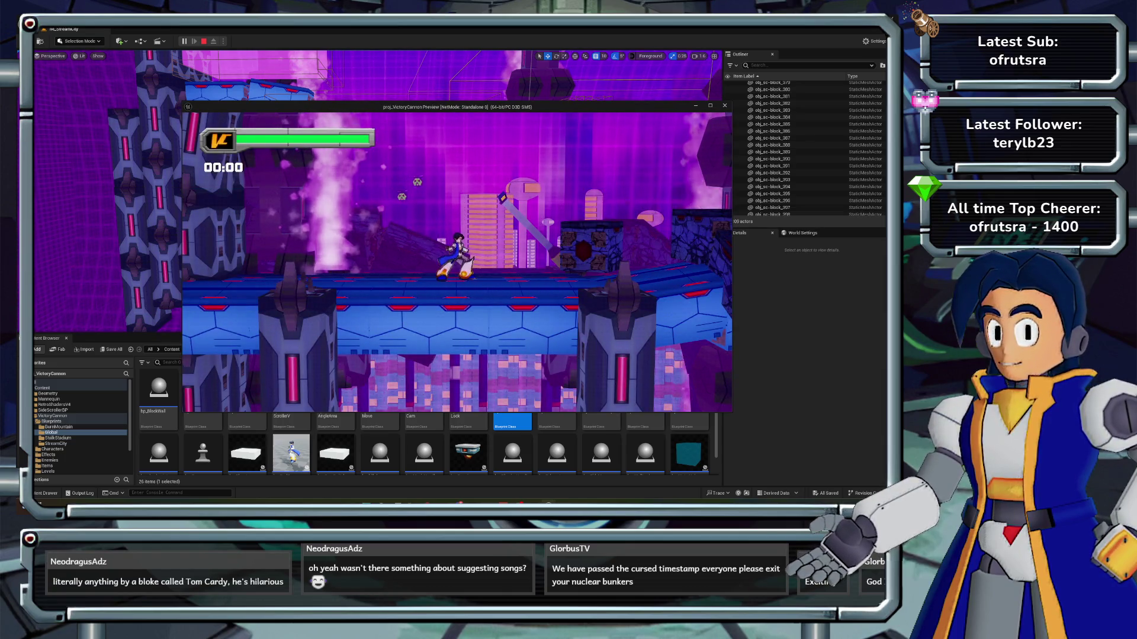
{"action": "key", "text": "Escape"}
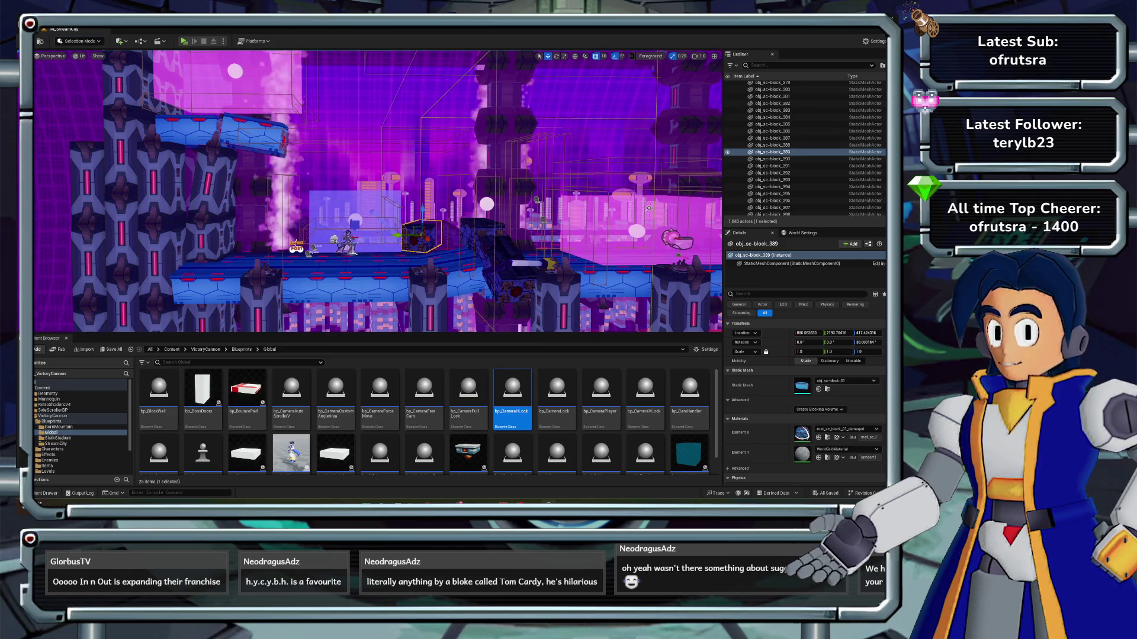
- Select the bp_CameraVLock4 camera volume in the viewport
{"action": "left_click", "coordinate": [354, 225]}
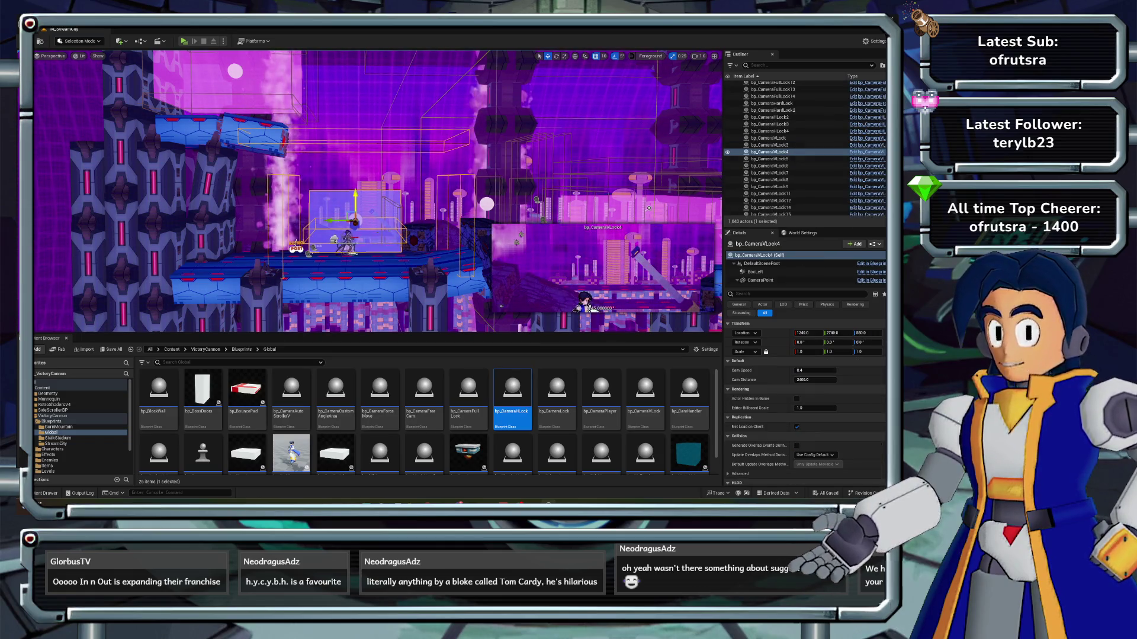
- Nudge bp_CameraVLock4 down along Z by a few units, then play-test the level and stop with Esc
{"action": "left_click_drag", "start_coordinate": [356, 207], "coordinate": [355, 212]}
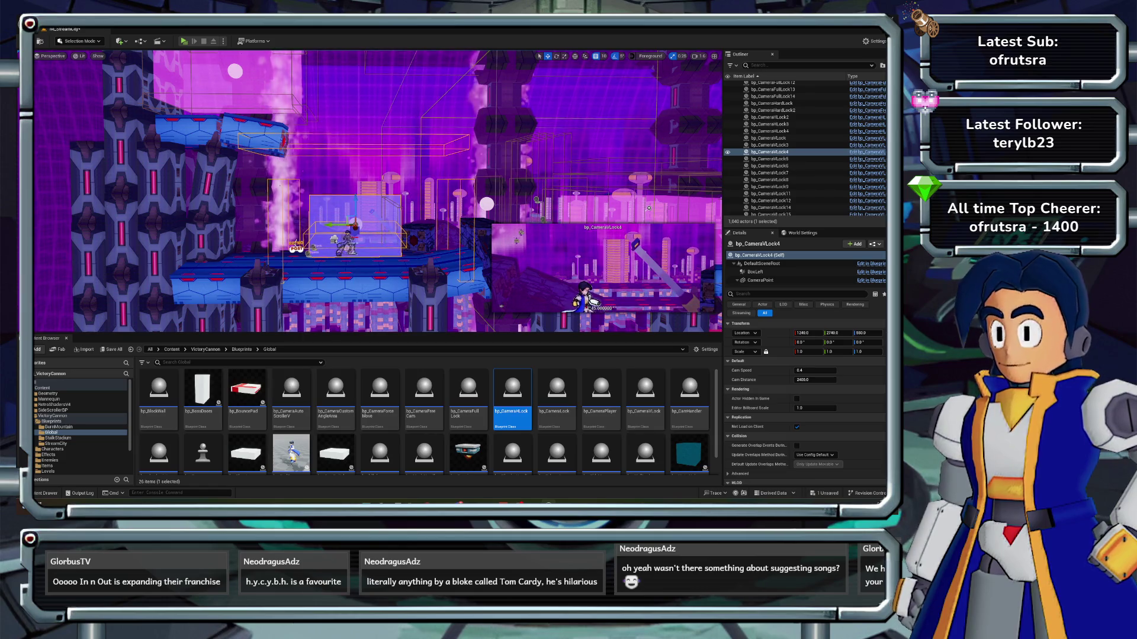
{"action": "left_click", "coordinate": [185, 42]}
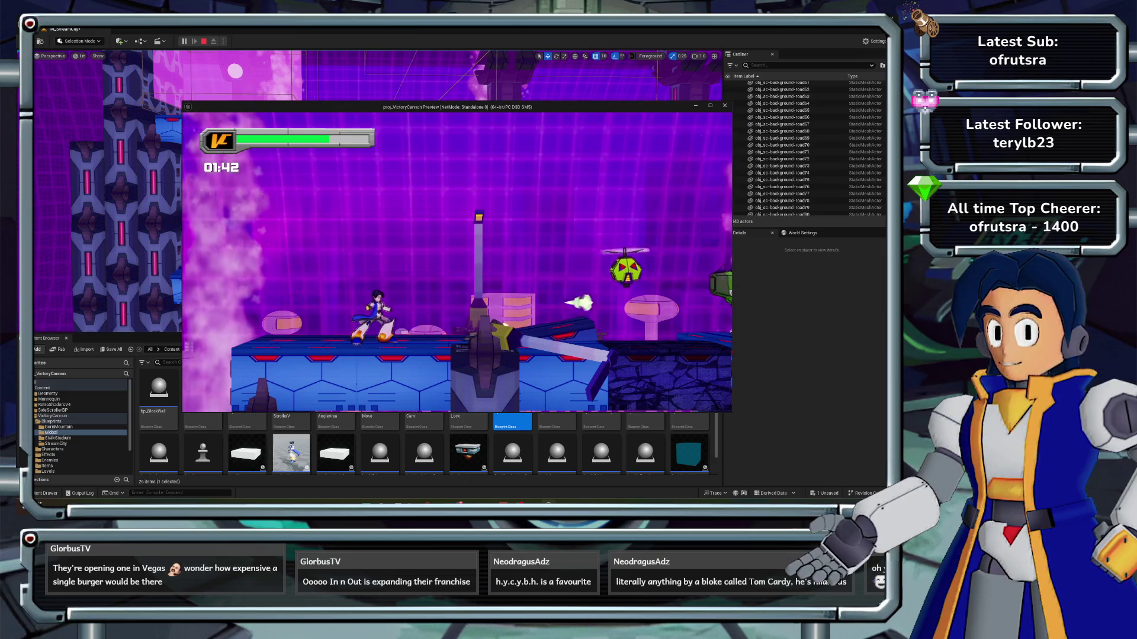
{"action": "key", "text": "Escape"}
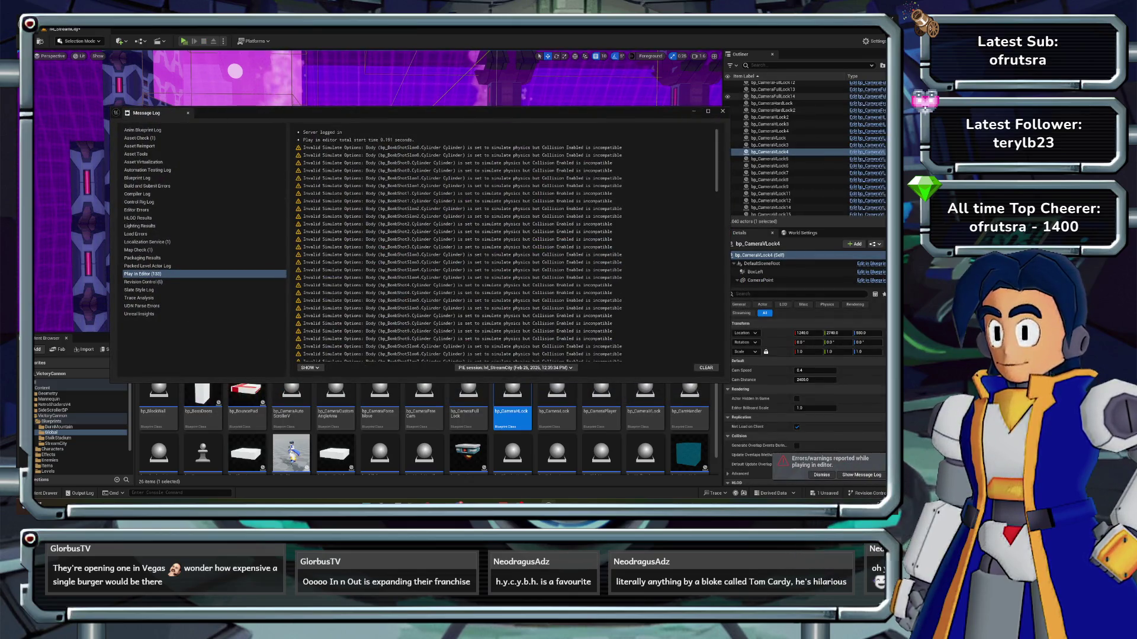